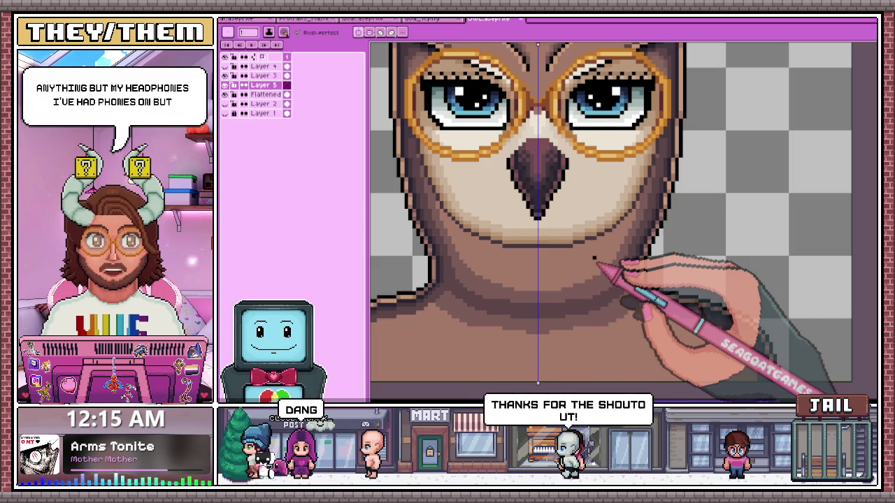
Bring up the finished rat portrait document as a reference and zoom around it
{"action": "left_click", "coordinate": [276, 20]}
{"action": "scroll", "coordinate": [629, 302], "scroll_direction": "up", "scroll_amount": 1}
{"action": "scroll", "coordinate": [650, 308], "scroll_direction": "down", "scroll_amount": 2}
{"action": "scroll", "coordinate": [573, 300], "scroll_direction": "up", "scroll_amount": 1}
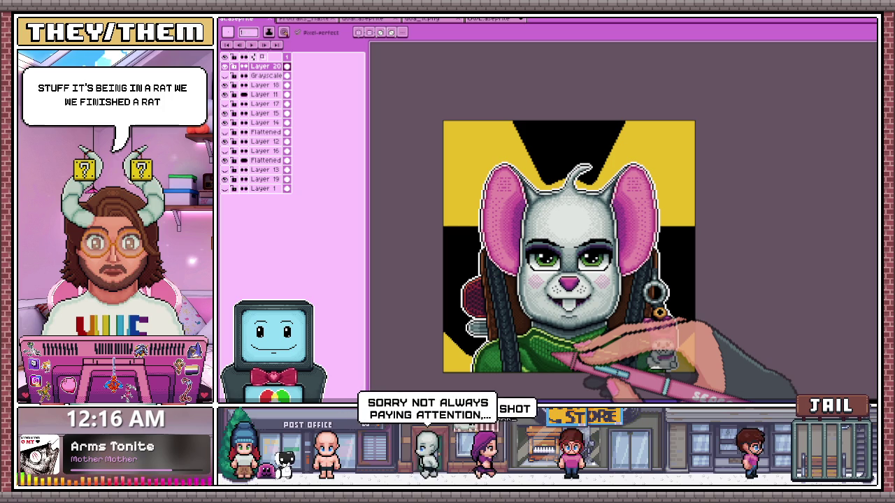
{"action": "scroll", "coordinate": [559, 360], "scroll_direction": "up", "scroll_amount": 1}
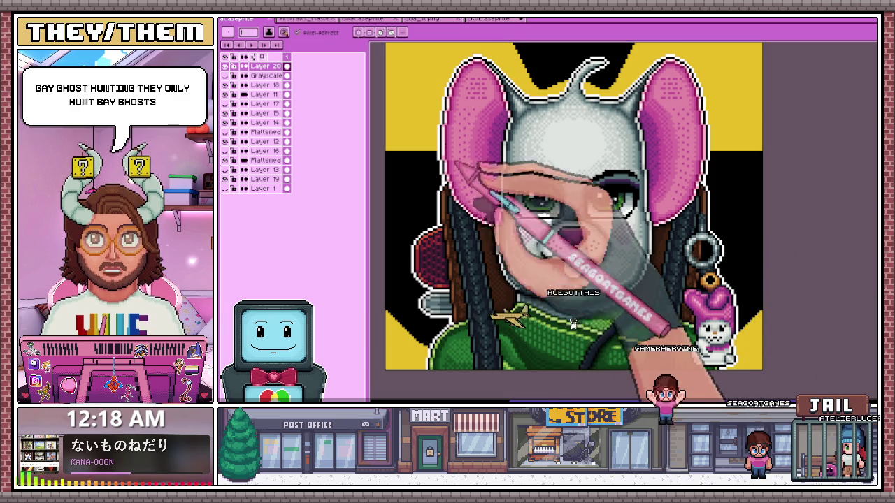
{"action": "left_click", "coordinate": [489, 18]}
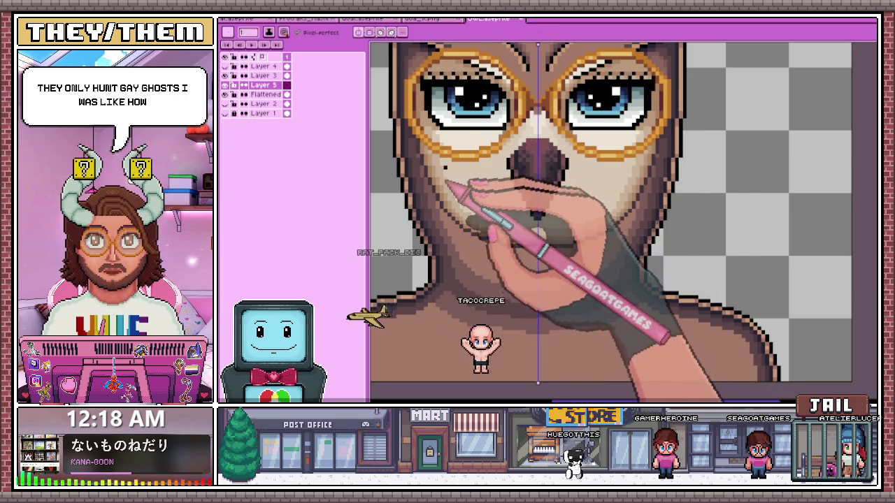
Zoom into the owl's neck and eyedrop a brown tone from its existing shading
{"action": "scroll", "coordinate": [461, 144], "scroll_direction": "up", "scroll_amount": 2}
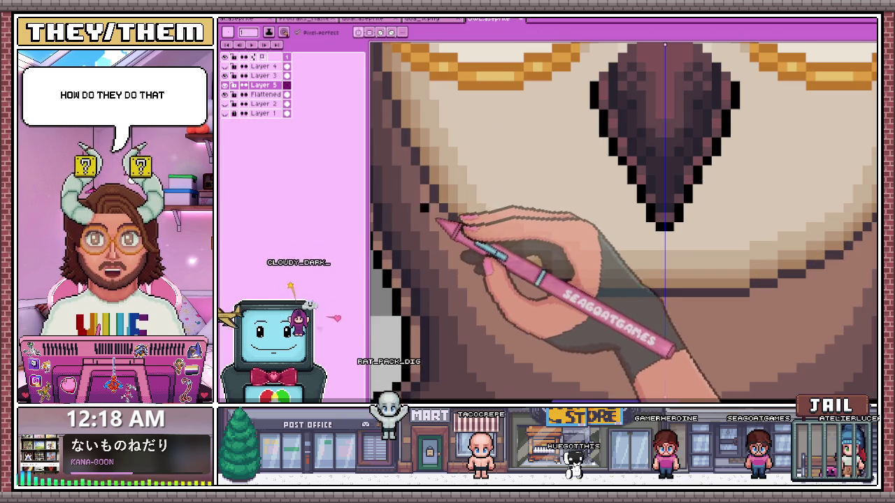
{"action": "scroll", "coordinate": [401, 148], "scroll_direction": "down", "scroll_amount": 2}
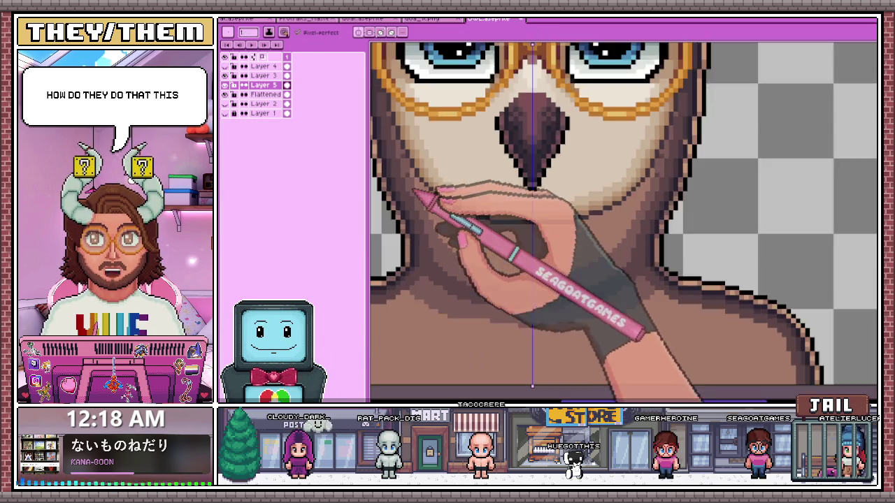
{"action": "scroll", "coordinate": [420, 194], "scroll_direction": "up", "scroll_amount": 2}
{"action": "scroll", "coordinate": [428, 206], "scroll_direction": "down", "scroll_amount": 1}
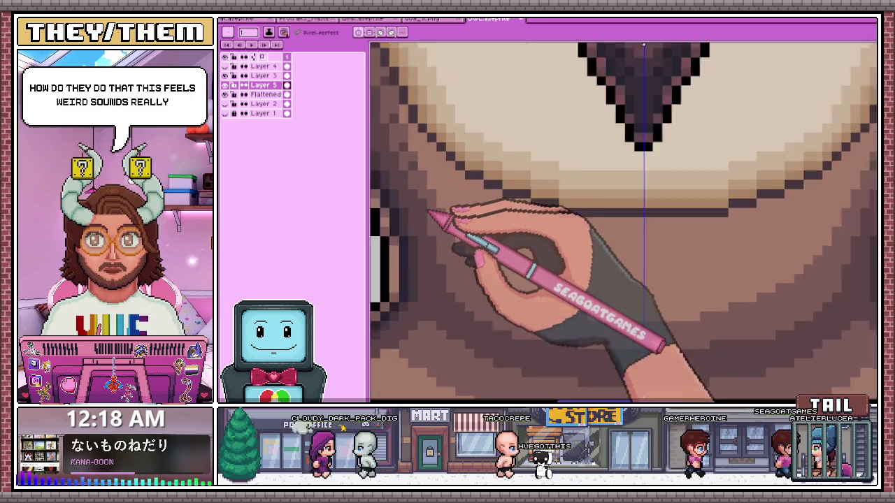
{"action": "scroll", "coordinate": [430, 203], "scroll_direction": "up", "scroll_amount": 1}
{"action": "scroll", "coordinate": [430, 192], "scroll_direction": "down", "scroll_amount": 1}
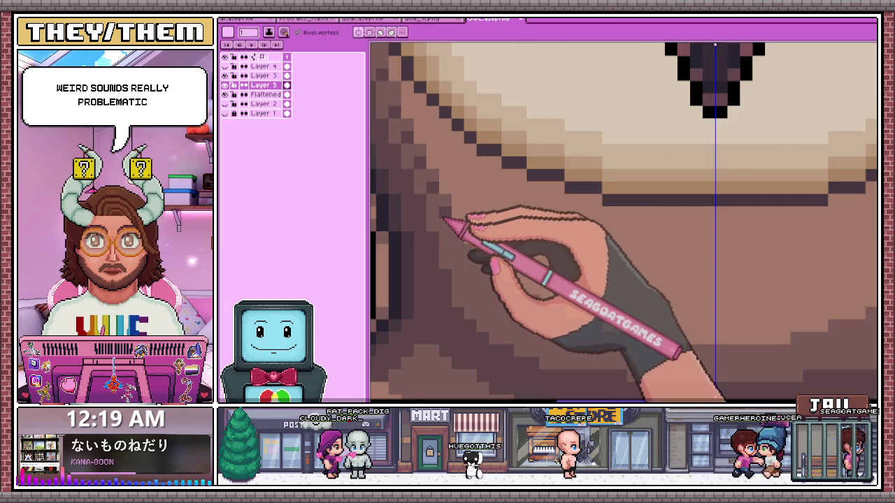
{"action": "scroll", "coordinate": [442, 219], "scroll_direction": "down", "scroll_amount": 2}
{"action": "scroll", "coordinate": [455, 216], "scroll_direction": "up", "scroll_amount": 1}
{"action": "scroll", "coordinate": [459, 244], "scroll_direction": "up", "scroll_amount": 1}
{"action": "scroll", "coordinate": [459, 244], "scroll_direction": "down", "scroll_amount": 1}
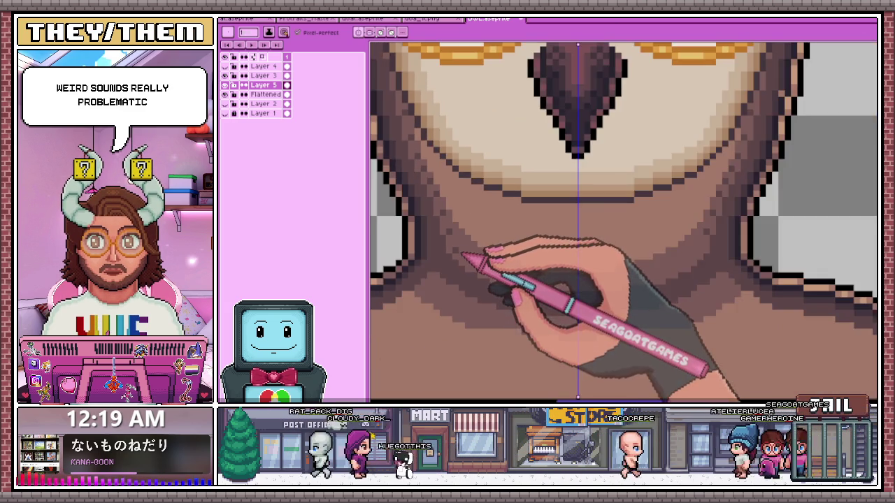
{"action": "scroll", "coordinate": [461, 257], "scroll_direction": "down", "scroll_amount": 3}
{"action": "scroll", "coordinate": [482, 287], "scroll_direction": "down", "scroll_amount": 1}
{"action": "scroll", "coordinate": [483, 292], "scroll_direction": "down", "scroll_amount": 2}
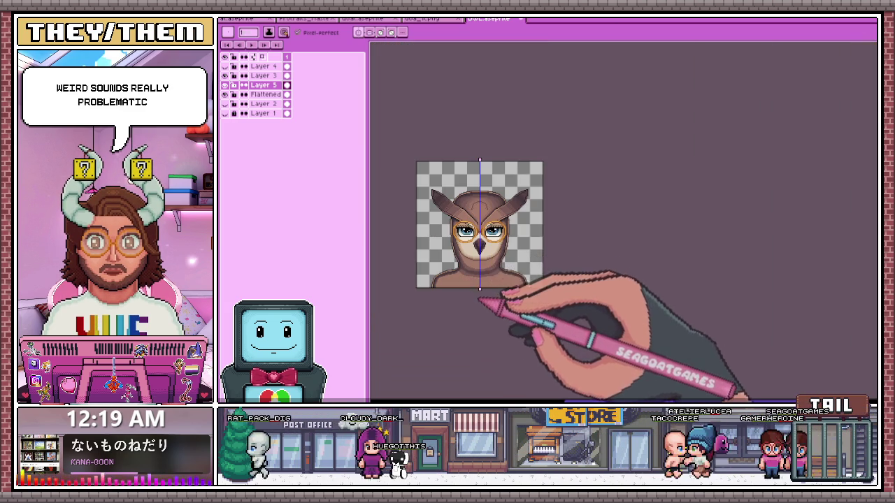
{"action": "scroll", "coordinate": [480, 297], "scroll_direction": "up", "scroll_amount": 2}
{"action": "scroll", "coordinate": [482, 279], "scroll_direction": "up", "scroll_amount": 2}
{"action": "scroll", "coordinate": [482, 231], "scroll_direction": "up", "scroll_amount": 1}
{"action": "key", "text": "alt"}
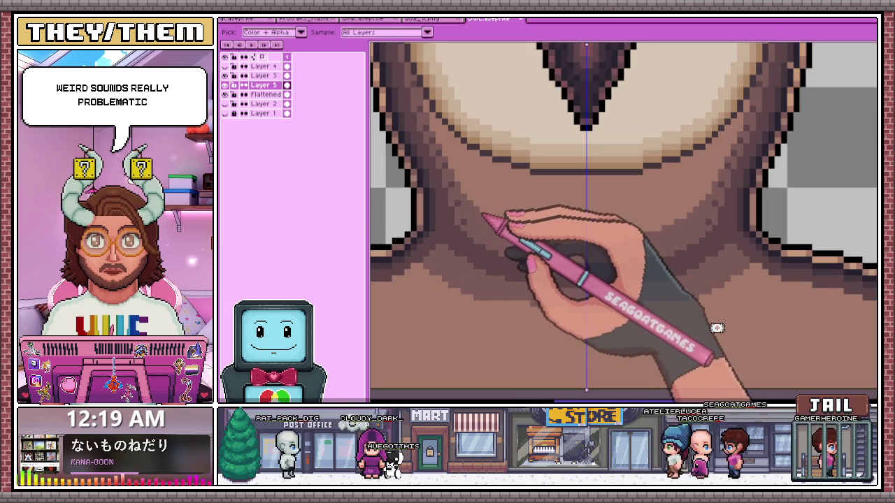
{"action": "scroll", "coordinate": [490, 210], "scroll_direction": "up", "scroll_amount": 1}
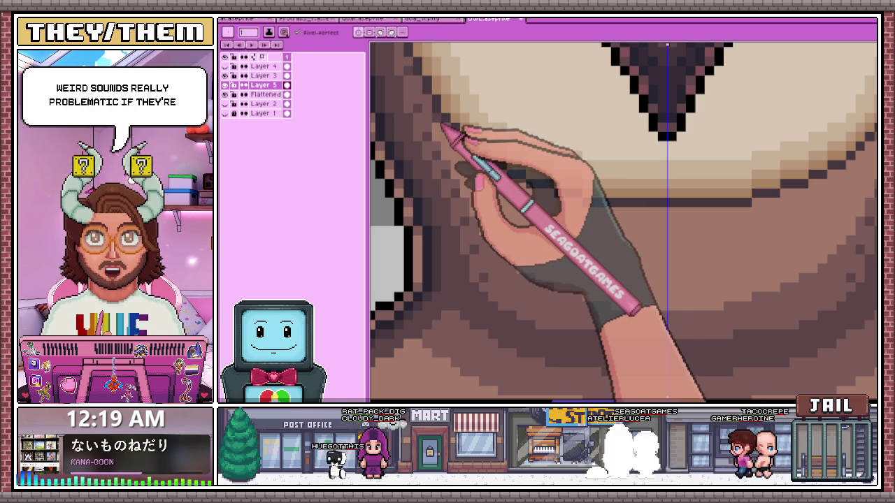
{"action": "scroll", "coordinate": [511, 306], "scroll_direction": "down", "scroll_amount": 2}
{"action": "scroll", "coordinate": [512, 328], "scroll_direction": "up", "scroll_amount": 3}
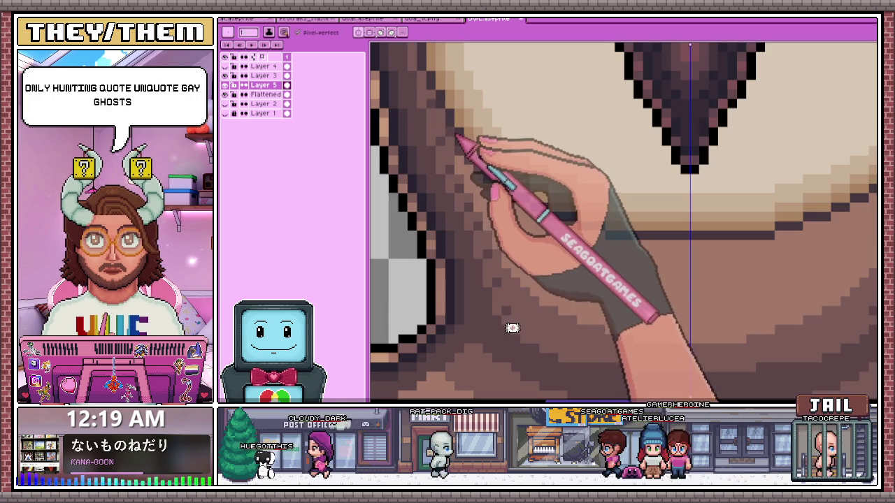
{"action": "scroll", "coordinate": [512, 362], "scroll_direction": "down", "scroll_amount": 2}
{"action": "scroll", "coordinate": [512, 361], "scroll_direction": "up", "scroll_amount": 2}
{"action": "scroll", "coordinate": [512, 362], "scroll_direction": "down", "scroll_amount": 2}
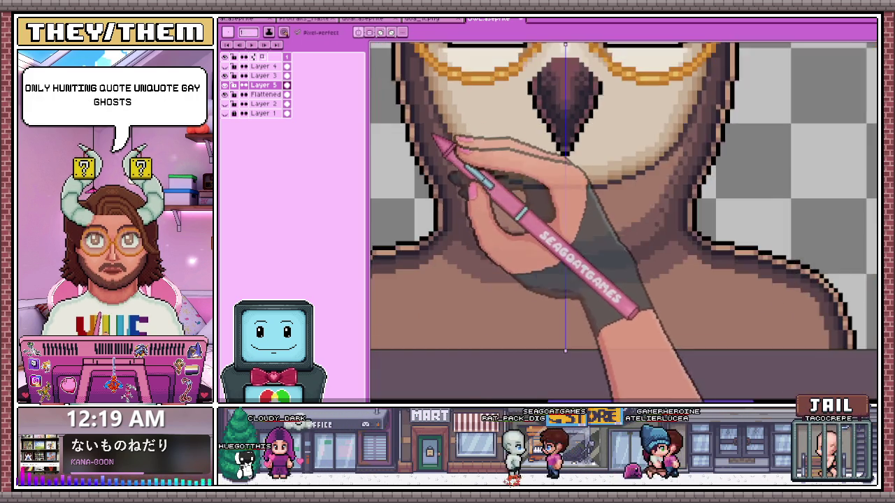
{"action": "scroll", "coordinate": [512, 362], "scroll_direction": "up", "scroll_amount": 2}
{"action": "scroll", "coordinate": [425, 90], "scroll_direction": "down", "scroll_amount": 2}
{"action": "scroll", "coordinate": [443, 156], "scroll_direction": "down", "scroll_amount": 2}
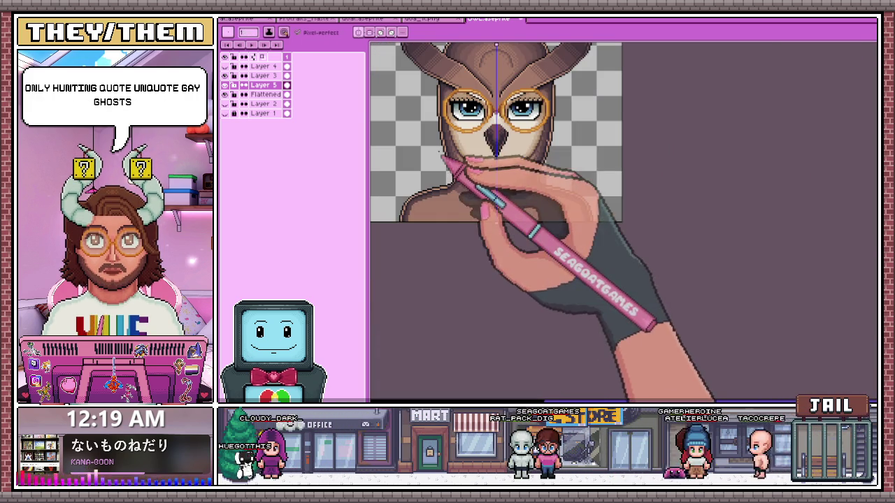
{"action": "scroll", "coordinate": [494, 133], "scroll_direction": "up", "scroll_amount": 2}
{"action": "scroll", "coordinate": [479, 175], "scroll_direction": "up", "scroll_amount": 2}
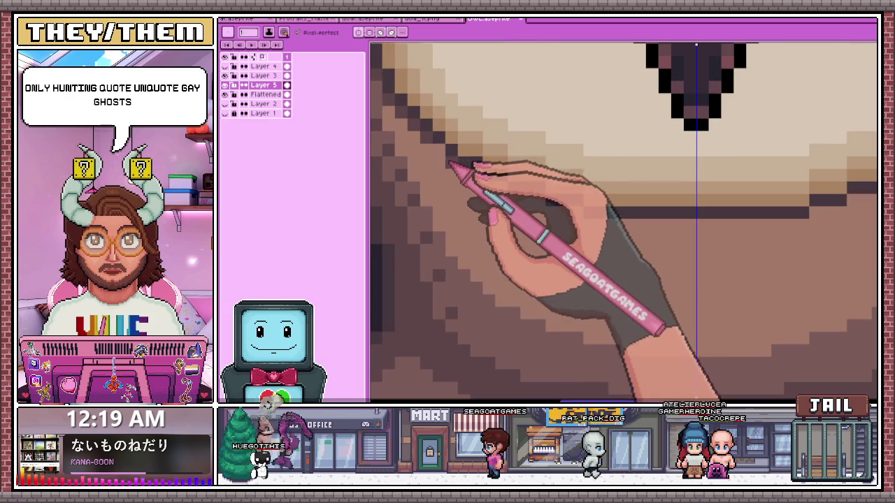
{"action": "key", "text": "i"}
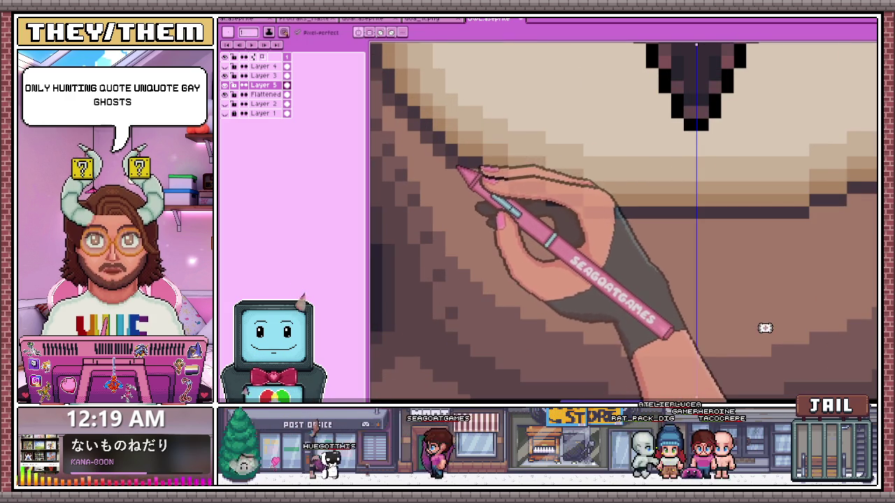
{"action": "scroll", "coordinate": [765, 335], "scroll_direction": "up", "scroll_amount": 1}
Pencil darker brown horizontal shading bands across the neck just below the muzzle
{"action": "key", "text": "b"}
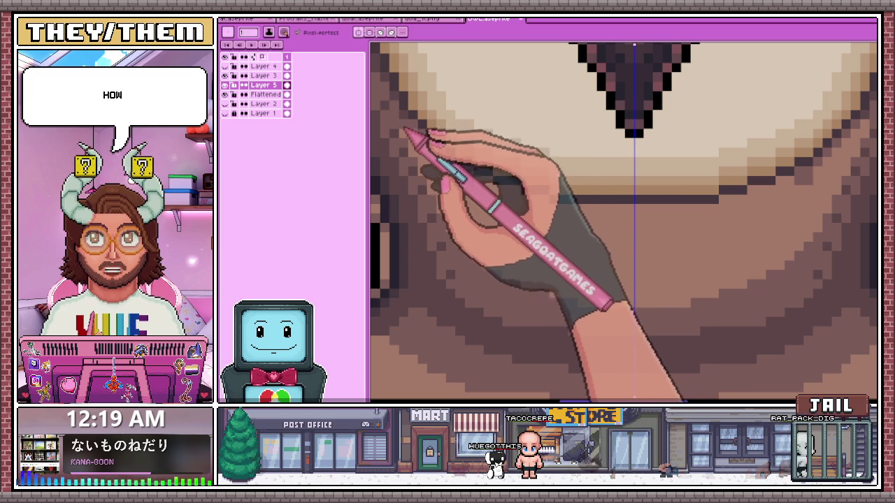
{"action": "scroll", "coordinate": [456, 179], "scroll_direction": "down", "scroll_amount": 3}
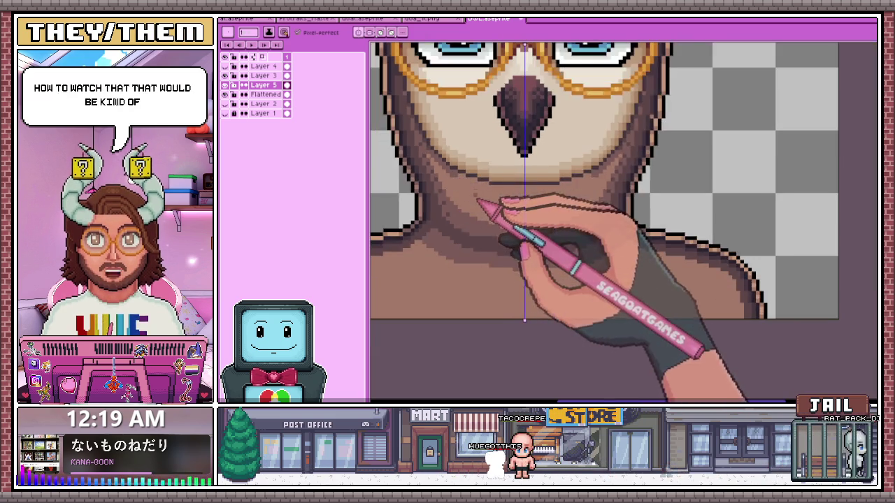
{"action": "scroll", "coordinate": [458, 186], "scroll_direction": "up", "scroll_amount": 3}
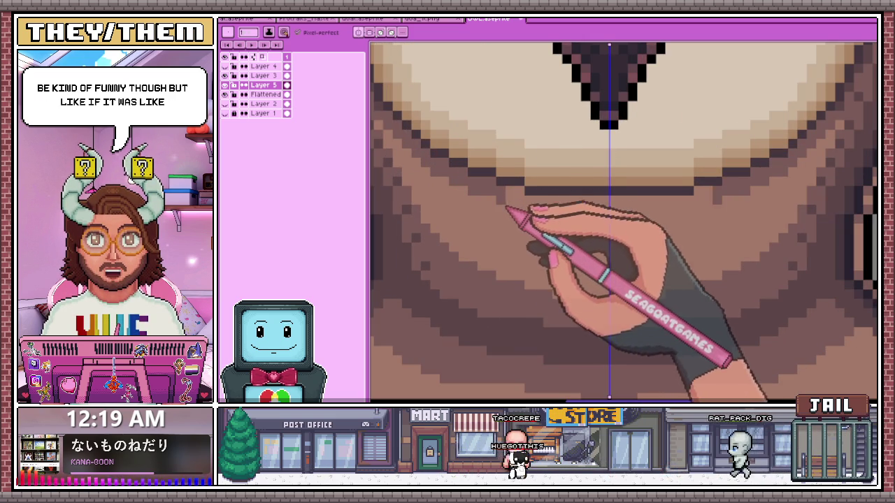
{"action": "scroll", "coordinate": [497, 188], "scroll_direction": "down", "scroll_amount": 2}
{"action": "scroll", "coordinate": [514, 181], "scroll_direction": "up", "scroll_amount": 2}
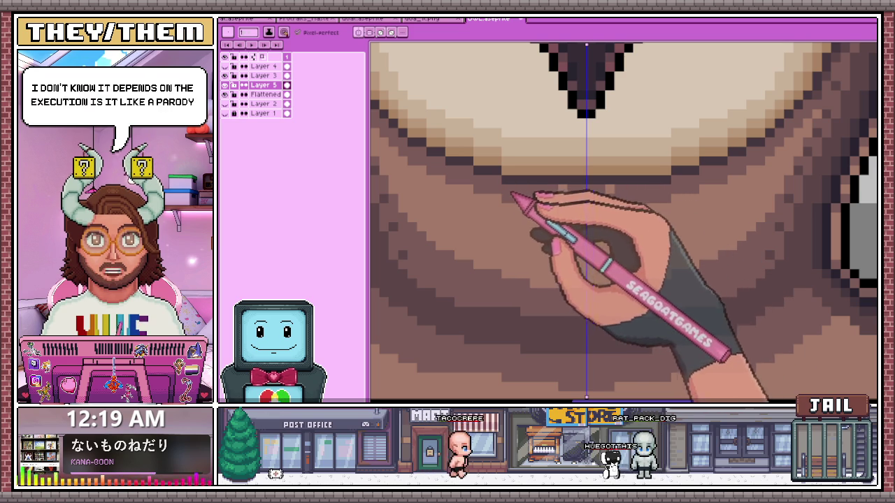
{"action": "scroll", "coordinate": [531, 203], "scroll_direction": "down", "scroll_amount": 1}
{"action": "scroll", "coordinate": [517, 213], "scroll_direction": "down", "scroll_amount": 2}
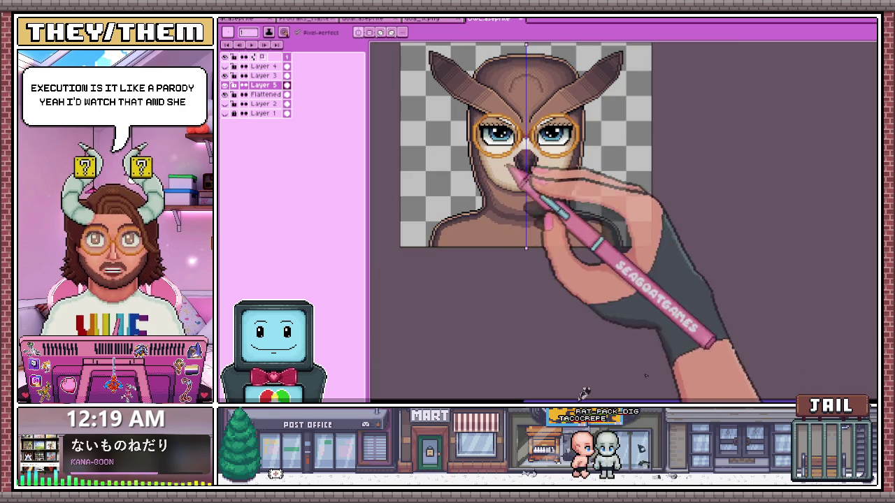
{"action": "scroll", "coordinate": [517, 203], "scroll_direction": "up", "scroll_amount": 2}
{"action": "scroll", "coordinate": [507, 179], "scroll_direction": "up", "scroll_amount": 1}
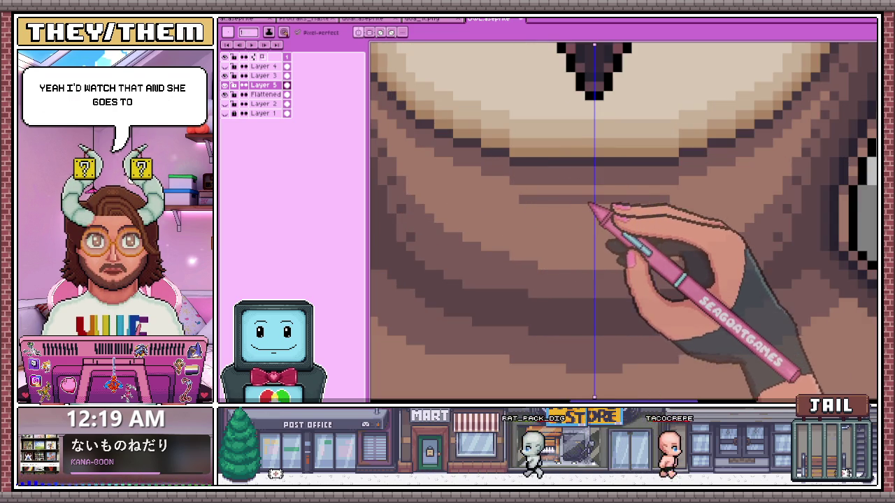
{"action": "scroll", "coordinate": [593, 254], "scroll_direction": "down", "scroll_amount": 1}
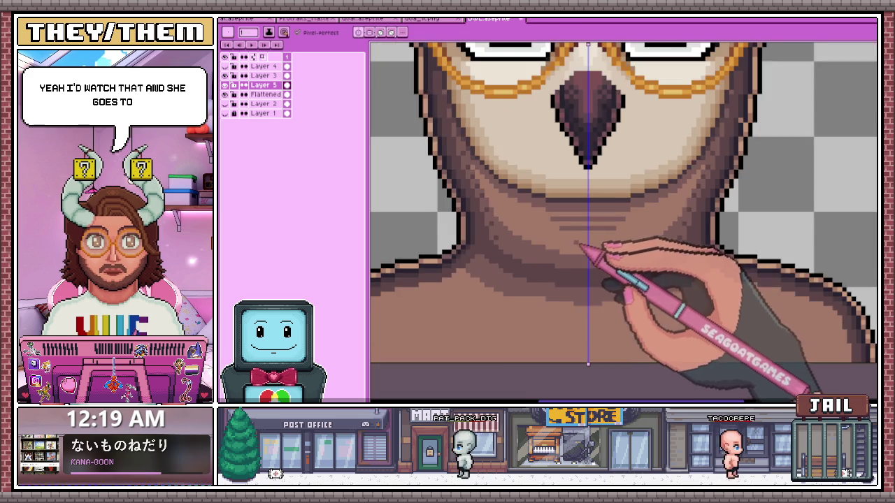
{"action": "scroll", "coordinate": [593, 256], "scroll_direction": "down", "scroll_amount": 1}
{"action": "scroll", "coordinate": [587, 270], "scroll_direction": "down", "scroll_amount": 1}
{"action": "scroll", "coordinate": [583, 278], "scroll_direction": "down", "scroll_amount": 5}
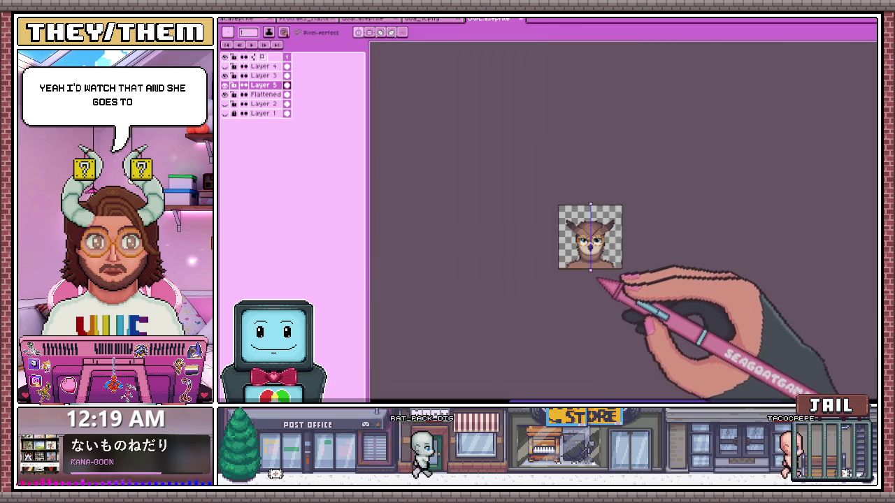
{"action": "scroll", "coordinate": [603, 278], "scroll_direction": "up", "scroll_amount": 4}
{"action": "scroll", "coordinate": [599, 289], "scroll_direction": "up", "scroll_amount": 2}
{"action": "scroll", "coordinate": [485, 204], "scroll_direction": "up", "scroll_amount": 1}
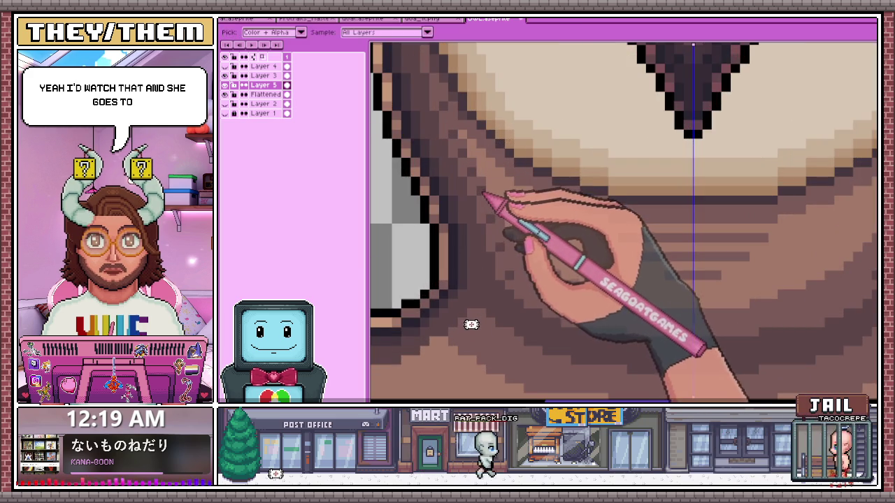
Sample a darker brown and dab dithered pixels onto the hood beside the beak
{"action": "scroll", "coordinate": [495, 183], "scroll_direction": "up", "scroll_amount": 1}
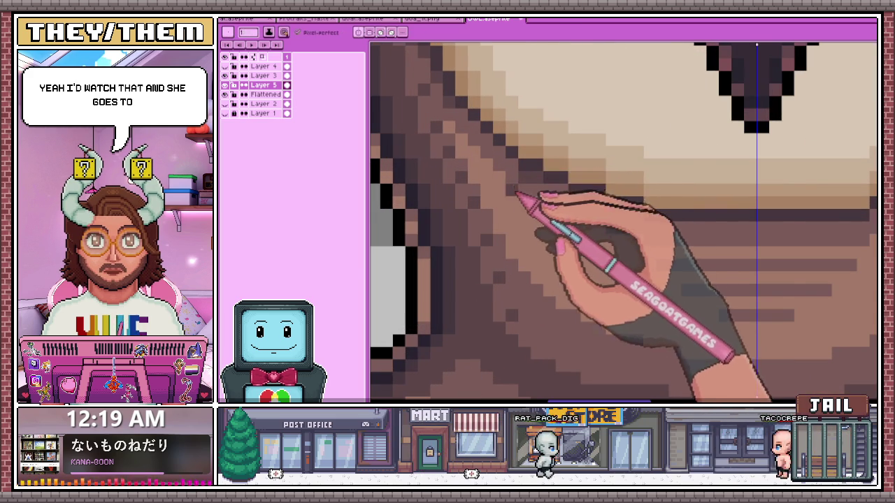
{"action": "scroll", "coordinate": [516, 188], "scroll_direction": "down", "scroll_amount": 1}
{"action": "scroll", "coordinate": [577, 197], "scroll_direction": "up", "scroll_amount": 1}
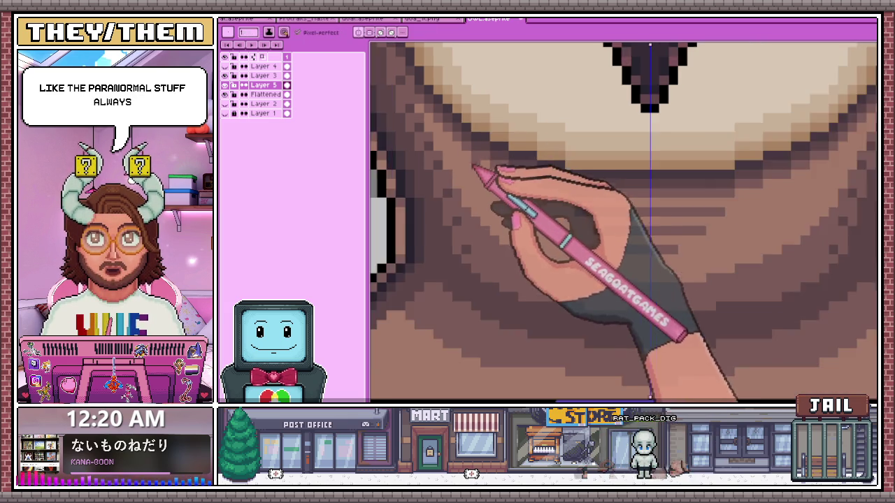
{"action": "scroll", "coordinate": [574, 203], "scroll_direction": "down", "scroll_amount": 2}
{"action": "scroll", "coordinate": [549, 198], "scroll_direction": "up", "scroll_amount": 2}
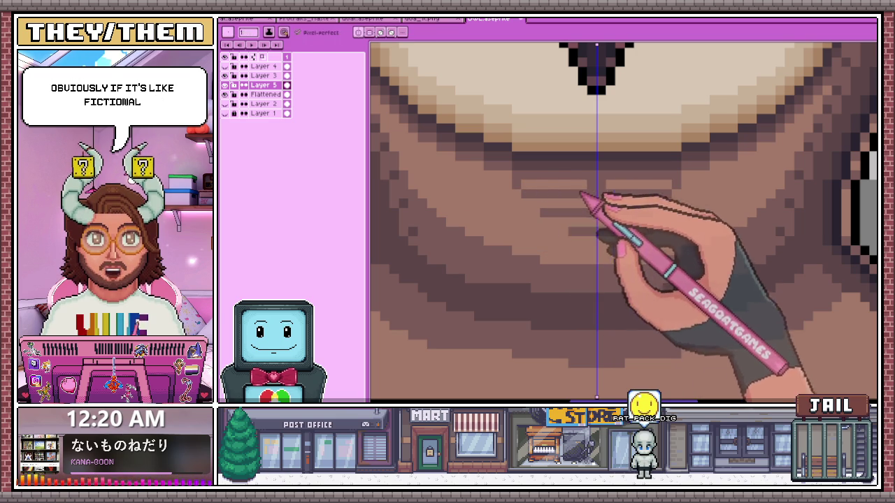
{"action": "key", "text": "alt"}
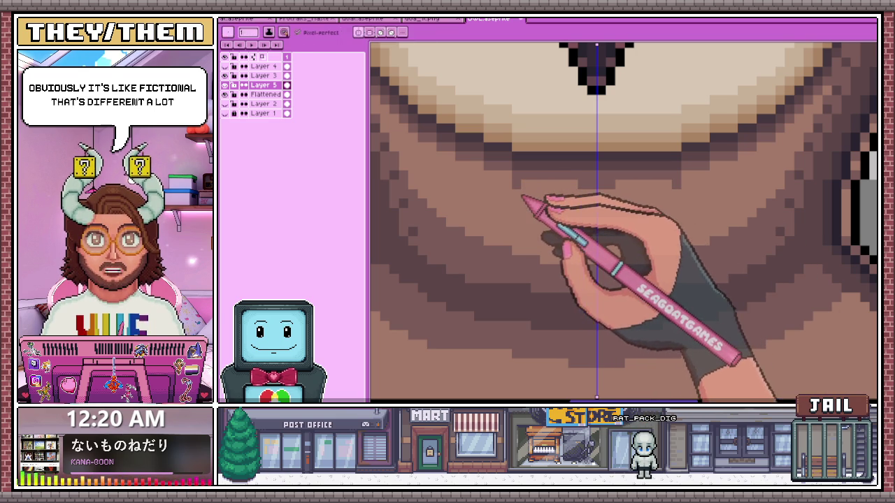
{"action": "scroll", "coordinate": [584, 196], "scroll_direction": "down", "scroll_amount": 2}
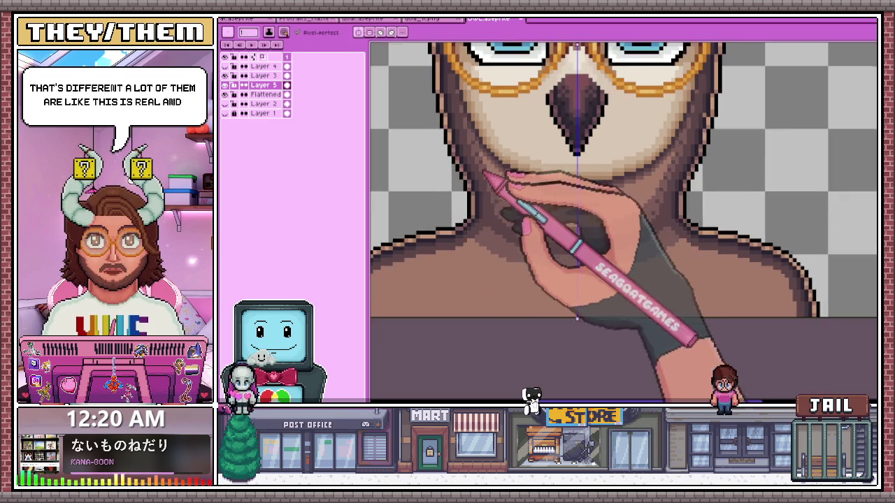
{"action": "scroll", "coordinate": [566, 199], "scroll_direction": "up", "scroll_amount": 2}
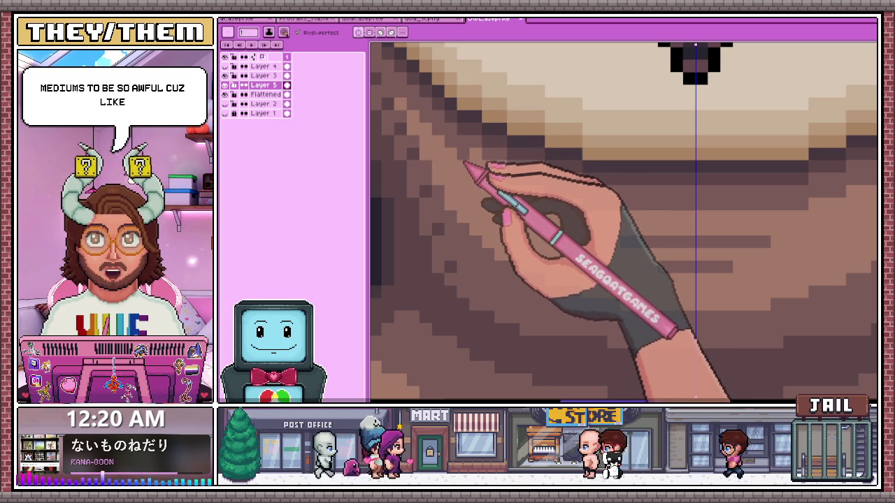
{"action": "scroll", "coordinate": [509, 180], "scroll_direction": "down", "scroll_amount": 3}
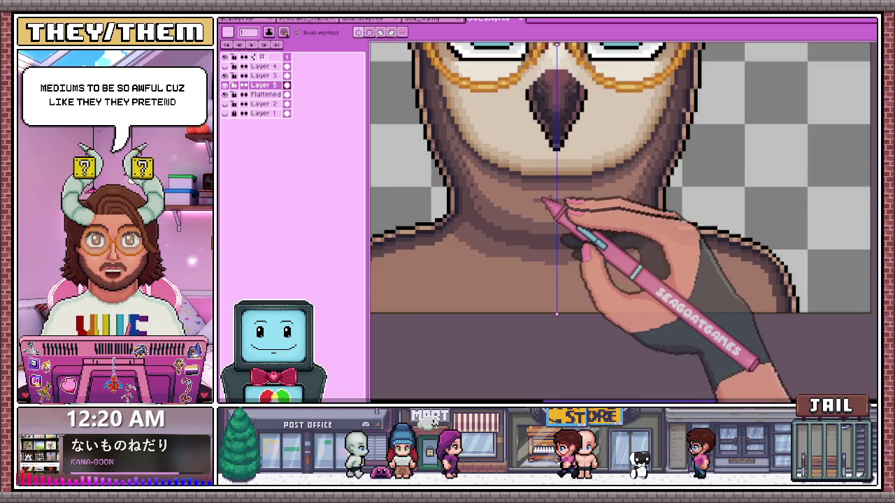
{"action": "scroll", "coordinate": [544, 200], "scroll_direction": "down", "scroll_amount": 2}
{"action": "scroll", "coordinate": [563, 221], "scroll_direction": "up", "scroll_amount": 2}
{"action": "scroll", "coordinate": [545, 208], "scroll_direction": "up", "scroll_amount": 2}
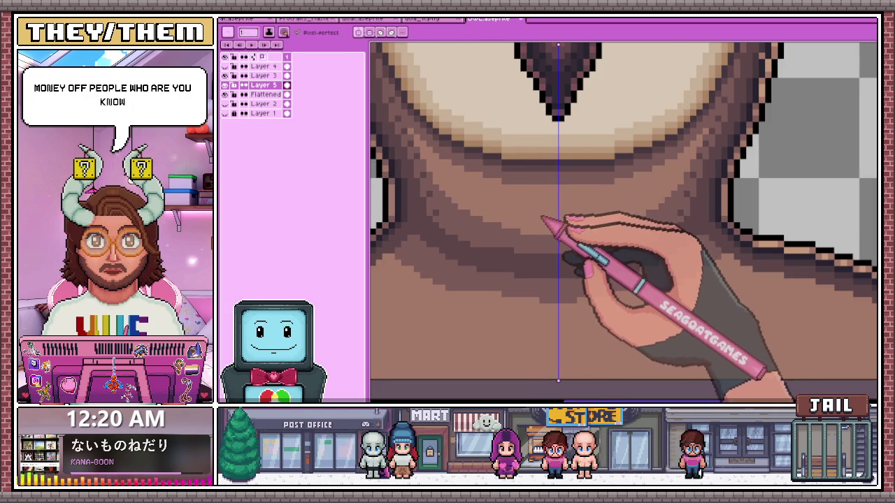
{"action": "scroll", "coordinate": [539, 218], "scroll_direction": "down", "scroll_amount": 1}
{"action": "scroll", "coordinate": [531, 216], "scroll_direction": "down", "scroll_amount": 2}
{"action": "scroll", "coordinate": [503, 214], "scroll_direction": "up", "scroll_amount": 2}
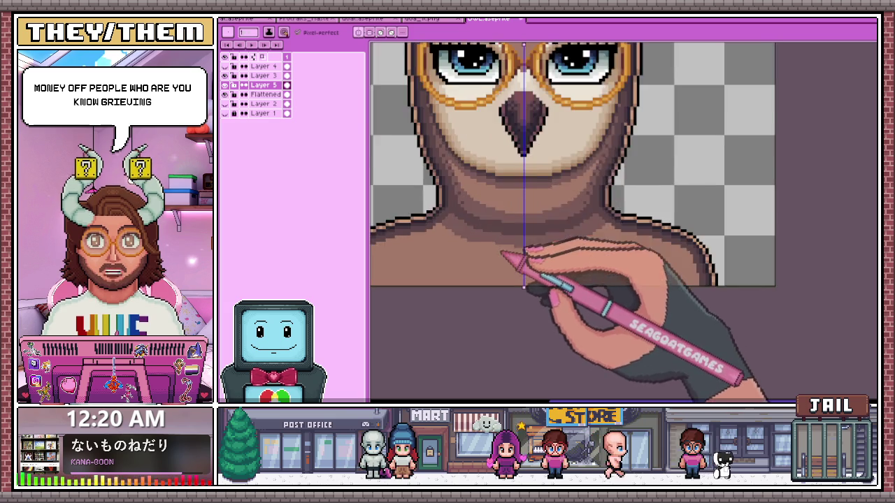
{"action": "scroll", "coordinate": [489, 210], "scroll_direction": "up", "scroll_amount": 1}
{"action": "scroll", "coordinate": [491, 212], "scroll_direction": "up", "scroll_amount": 1}
{"action": "scroll", "coordinate": [532, 209], "scroll_direction": "up", "scroll_amount": 1}
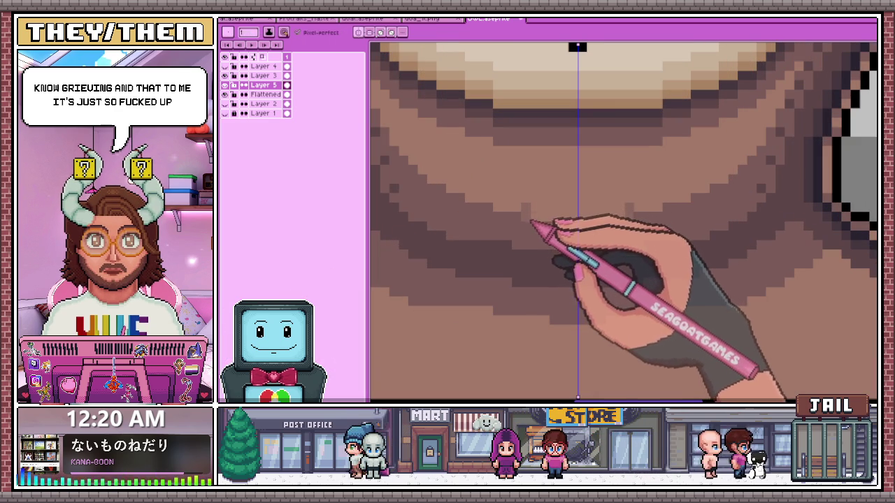
{"action": "scroll", "coordinate": [552, 220], "scroll_direction": "down", "scroll_amount": 2}
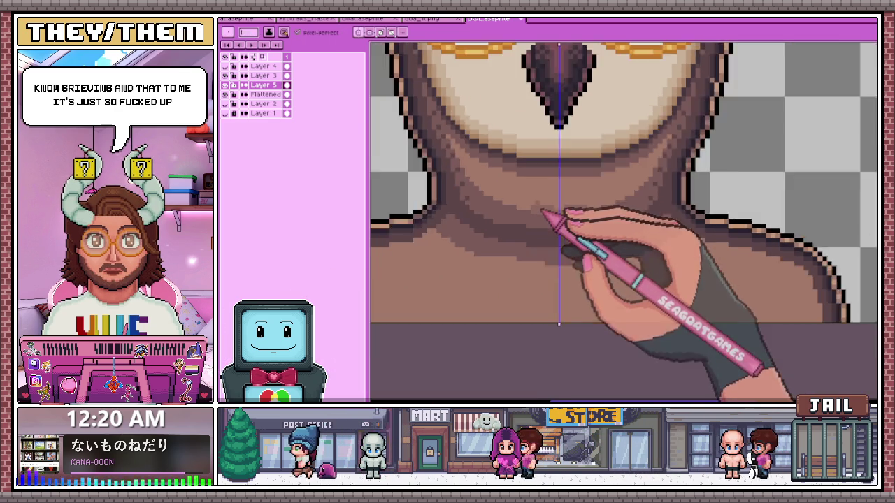
{"action": "scroll", "coordinate": [560, 225], "scroll_direction": "up", "scroll_amount": 1}
{"action": "scroll", "coordinate": [546, 199], "scroll_direction": "up", "scroll_amount": 2}
{"action": "scroll", "coordinate": [507, 172], "scroll_direction": "up", "scroll_amount": 1}
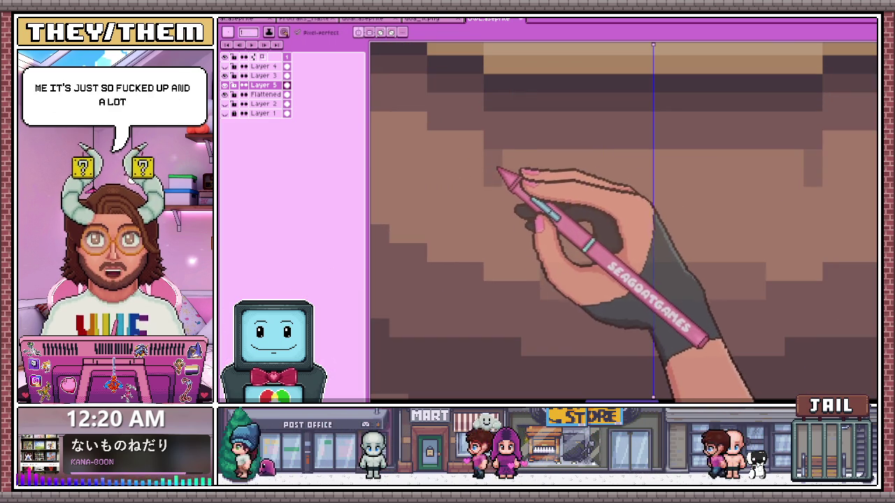
{"action": "scroll", "coordinate": [559, 172], "scroll_direction": "down", "scroll_amount": 1}
{"action": "scroll", "coordinate": [482, 150], "scroll_direction": "down", "scroll_amount": 1}
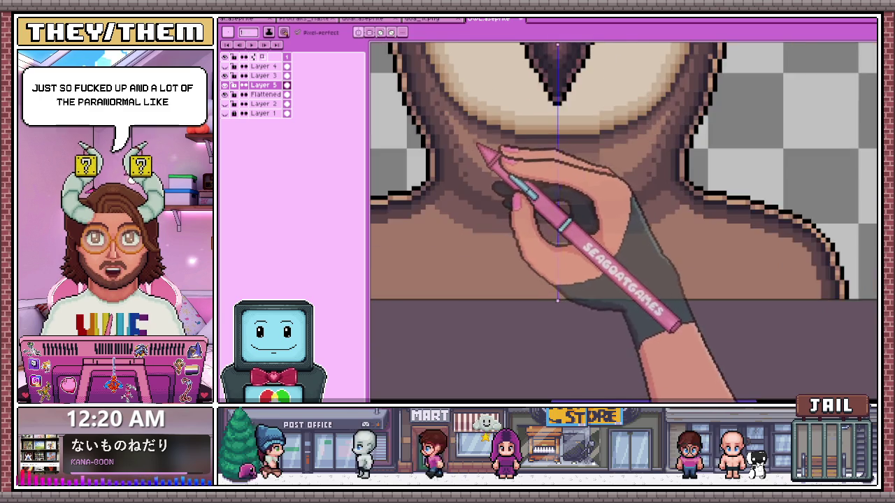
{"action": "scroll", "coordinate": [524, 160], "scroll_direction": "up", "scroll_amount": 2}
{"action": "scroll", "coordinate": [575, 184], "scroll_direction": "down", "scroll_amount": 1}
{"action": "scroll", "coordinate": [529, 176], "scroll_direction": "up", "scroll_amount": 1}
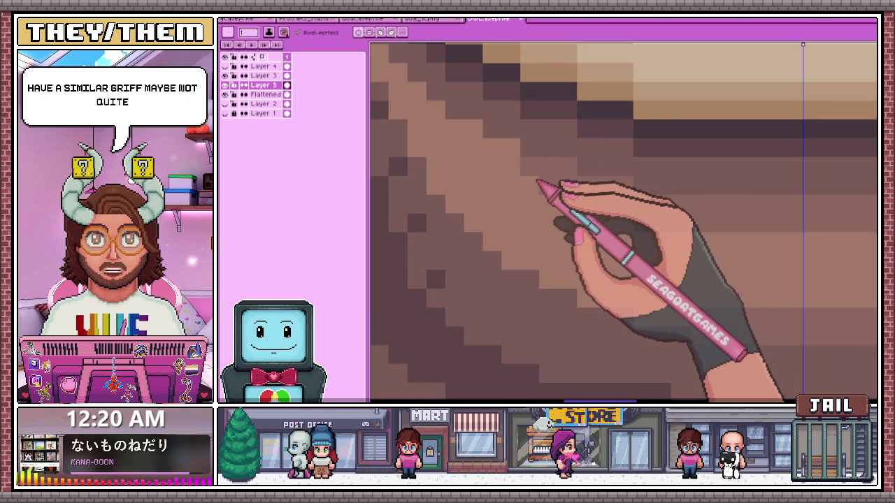
{"action": "scroll", "coordinate": [482, 147], "scroll_direction": "down", "scroll_amount": 1}
{"action": "scroll", "coordinate": [507, 190], "scroll_direction": "up", "scroll_amount": 1}
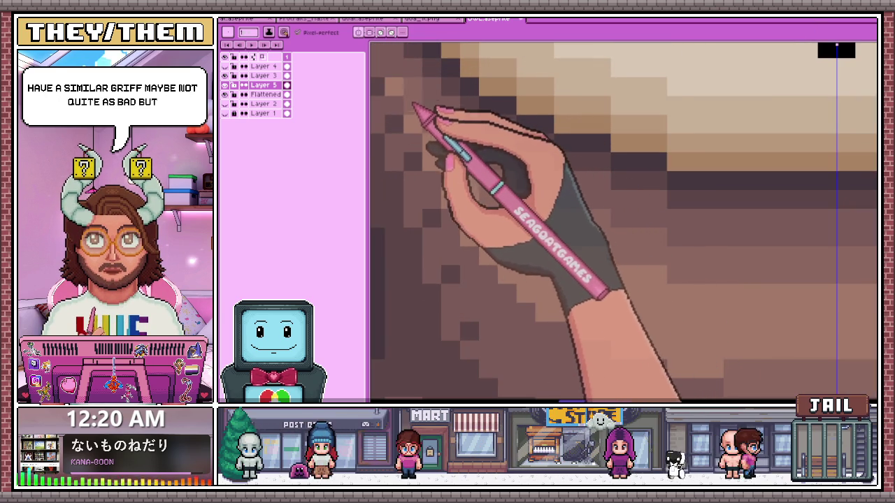
{"action": "scroll", "coordinate": [455, 168], "scroll_direction": "down", "scroll_amount": 1}
{"action": "scroll", "coordinate": [458, 175], "scroll_direction": "up", "scroll_amount": 1}
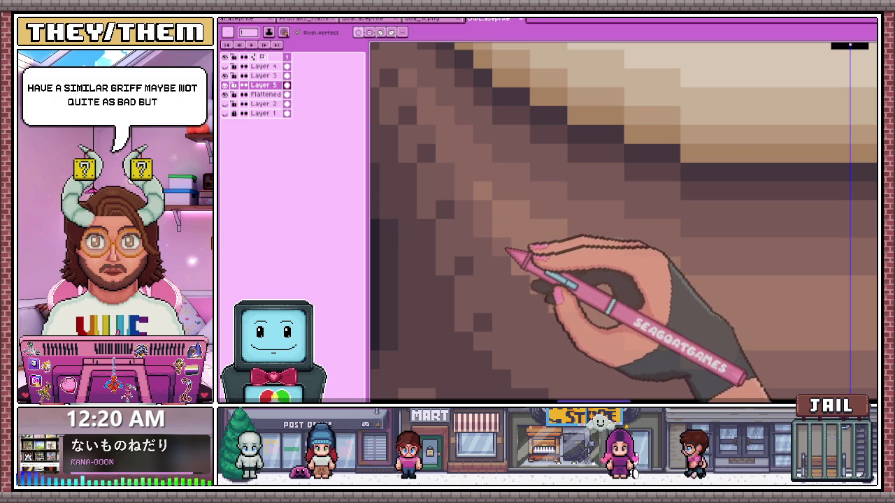
{"action": "scroll", "coordinate": [504, 237], "scroll_direction": "down", "scroll_amount": 1}
{"action": "scroll", "coordinate": [489, 216], "scroll_direction": "up", "scroll_amount": 1}
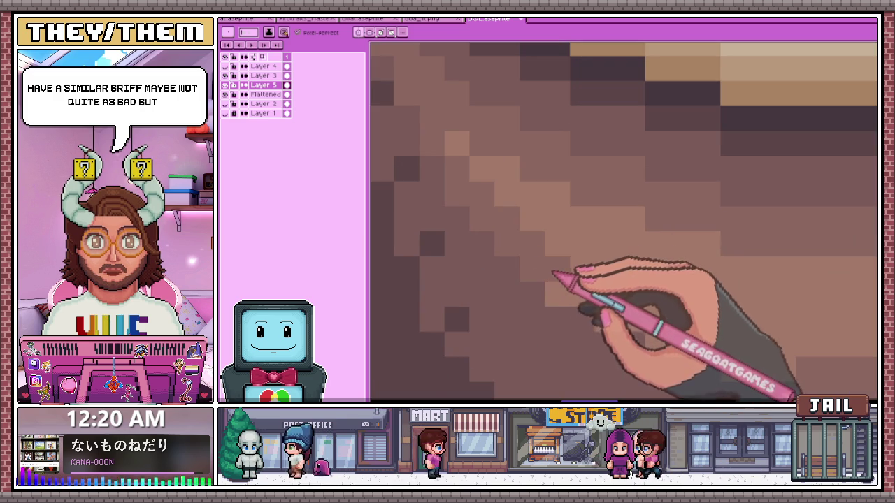
{"action": "scroll", "coordinate": [560, 279], "scroll_direction": "down", "scroll_amount": 1}
{"action": "scroll", "coordinate": [552, 259], "scroll_direction": "down", "scroll_amount": 2}
{"action": "scroll", "coordinate": [529, 230], "scroll_direction": "up", "scroll_amount": 2}
{"action": "scroll", "coordinate": [503, 216], "scroll_direction": "up", "scroll_amount": 1}
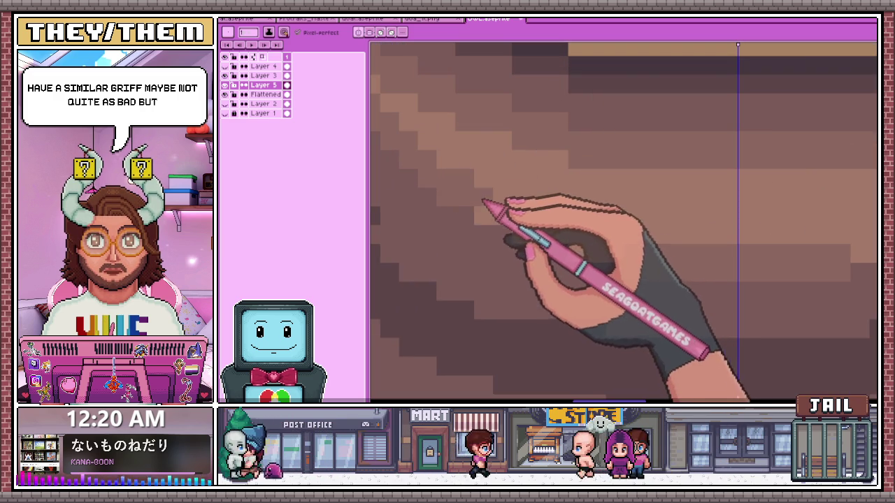
Pick another brown and extend the dither along the curved edge of the cream face
{"action": "key", "text": "i"}
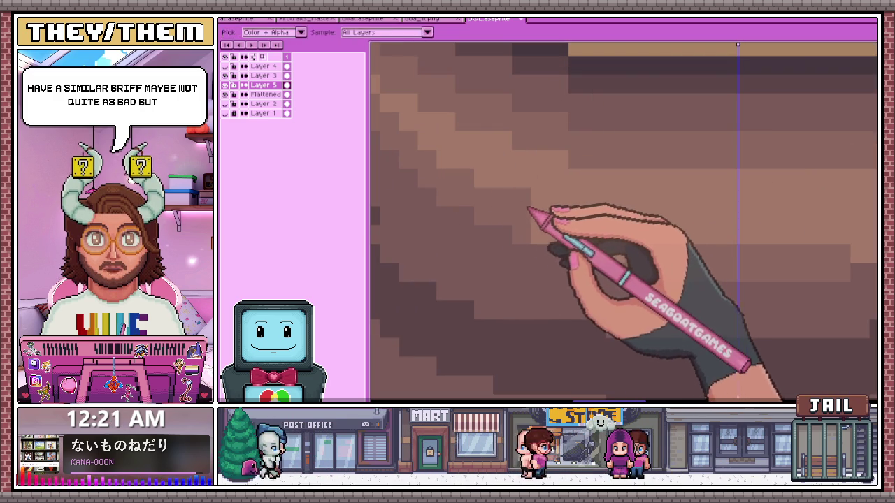
{"action": "key", "text": "b"}
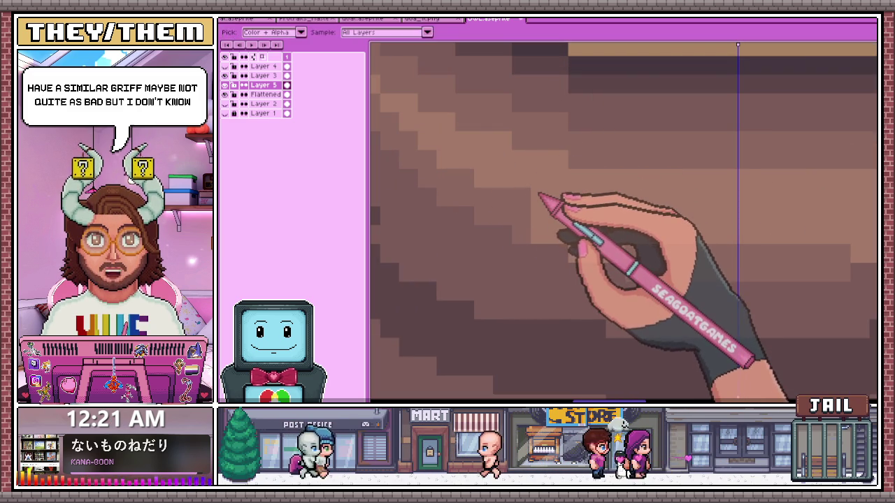
{"action": "key", "text": "b"}
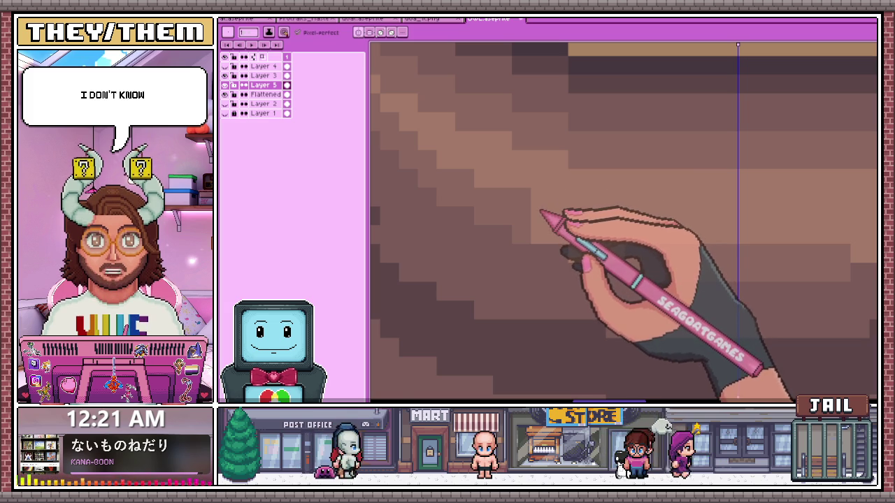
{"action": "key", "text": "alt"}
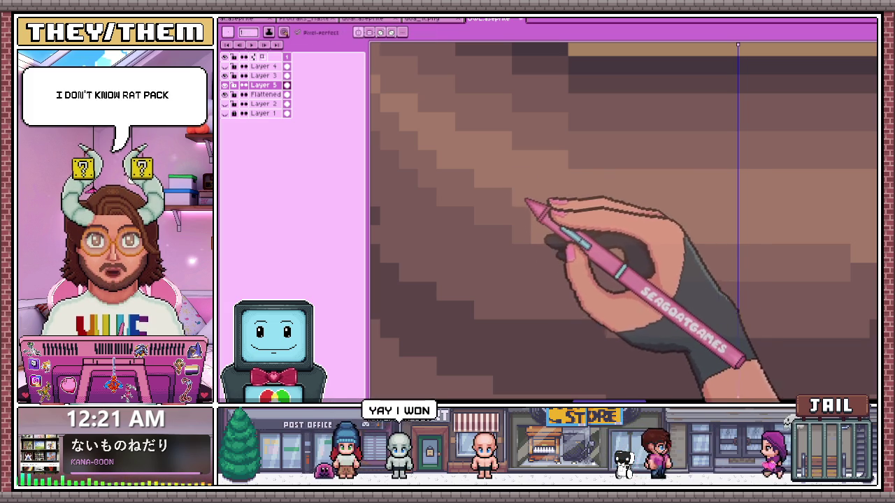
{"action": "scroll", "coordinate": [530, 154], "scroll_direction": "down", "scroll_amount": 3}
{"action": "scroll", "coordinate": [543, 210], "scroll_direction": "up", "scroll_amount": 1}
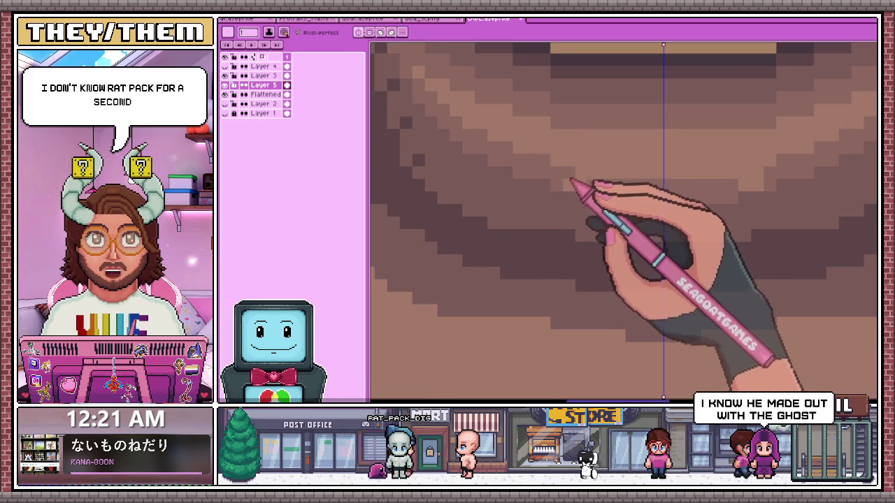
{"action": "scroll", "coordinate": [560, 199], "scroll_direction": "down", "scroll_amount": 2}
{"action": "scroll", "coordinate": [545, 231], "scroll_direction": "down", "scroll_amount": 1}
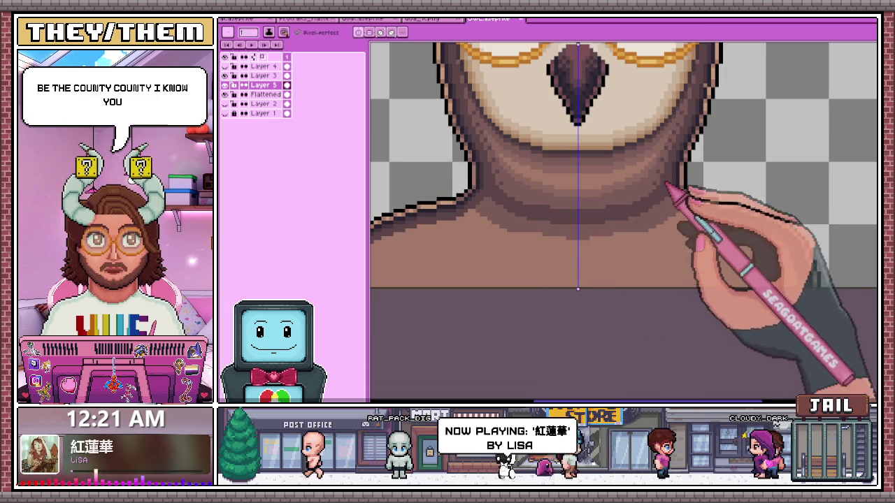
{"action": "scroll", "coordinate": [511, 192], "scroll_direction": "down", "scroll_amount": 1}
{"action": "scroll", "coordinate": [519, 213], "scroll_direction": "down", "scroll_amount": 1}
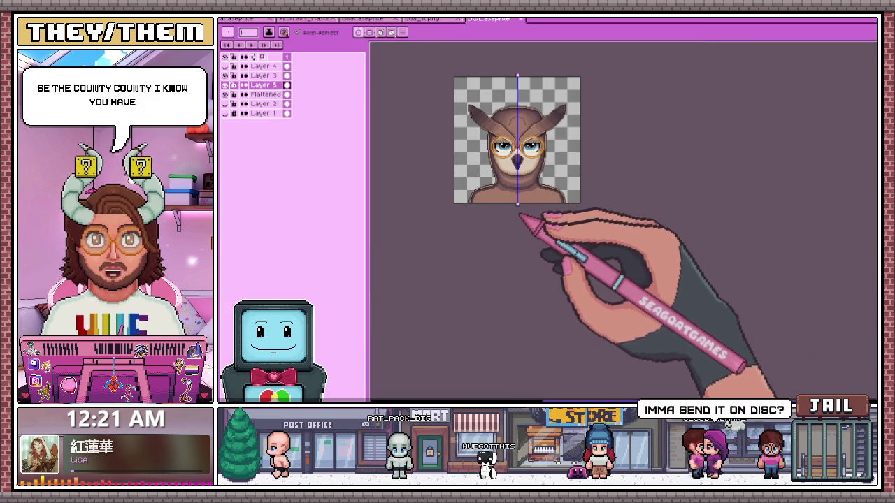
{"action": "scroll", "coordinate": [524, 178], "scroll_direction": "up", "scroll_amount": 3}
{"action": "scroll", "coordinate": [525, 164], "scroll_direction": "up", "scroll_amount": 2}
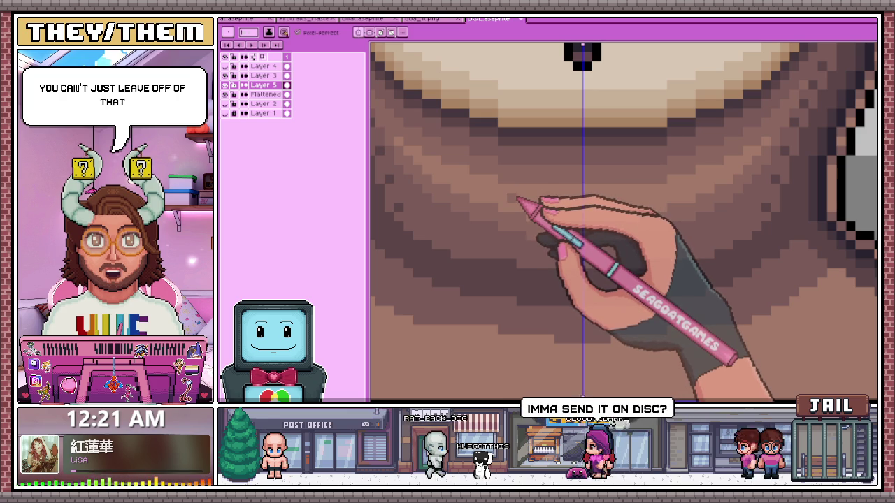
{"action": "scroll", "coordinate": [516, 204], "scroll_direction": "down", "scroll_amount": 2}
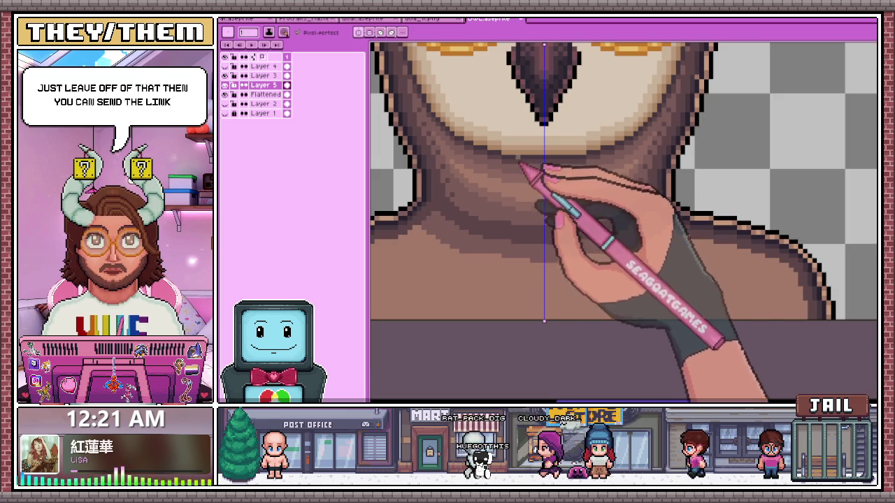
{"action": "scroll", "coordinate": [545, 193], "scroll_direction": "up", "scroll_amount": 1}
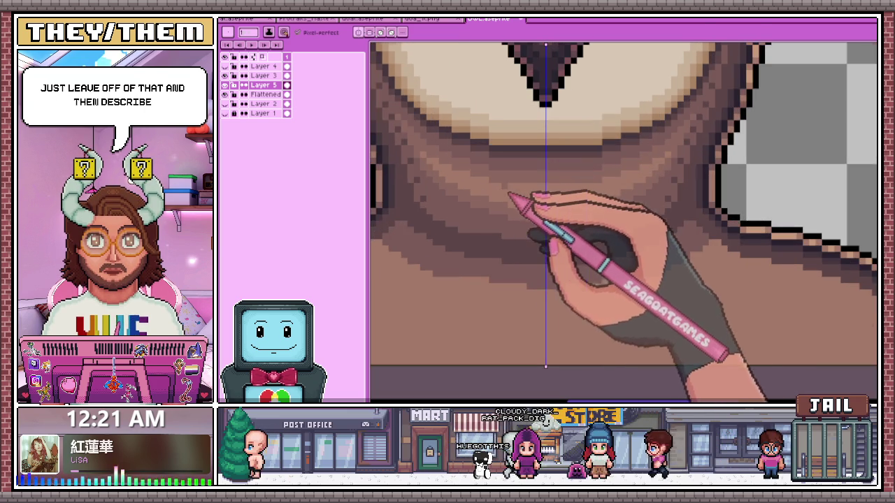
{"action": "scroll", "coordinate": [509, 195], "scroll_direction": "up", "scroll_amount": 1}
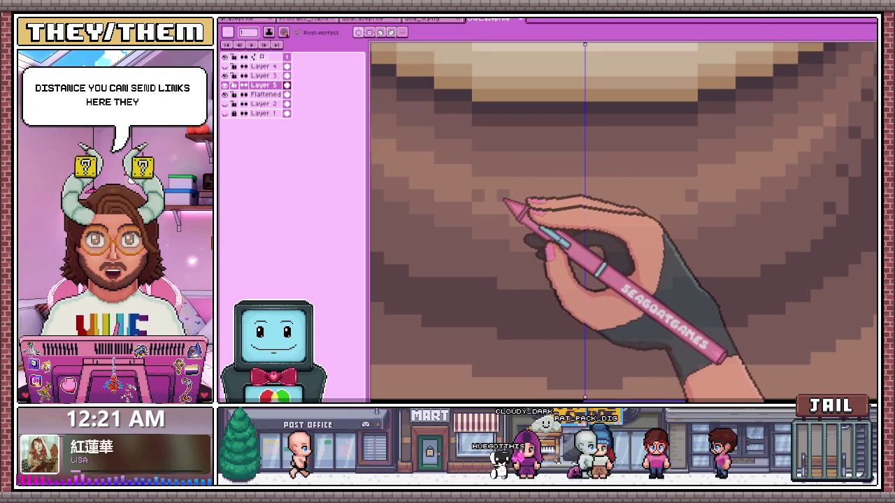
{"action": "scroll", "coordinate": [559, 224], "scroll_direction": "down", "scroll_amount": 2}
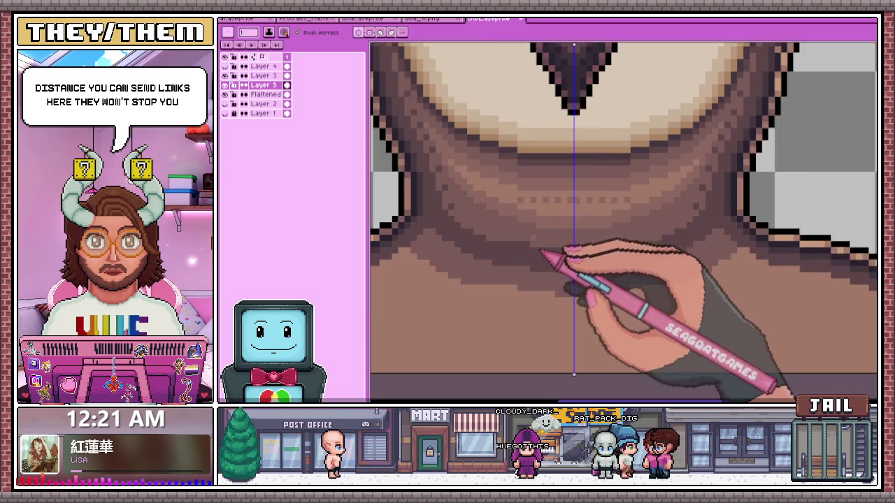
{"action": "scroll", "coordinate": [485, 184], "scroll_direction": "up", "scroll_amount": 1}
{"action": "scroll", "coordinate": [549, 227], "scroll_direction": "up", "scroll_amount": 1}
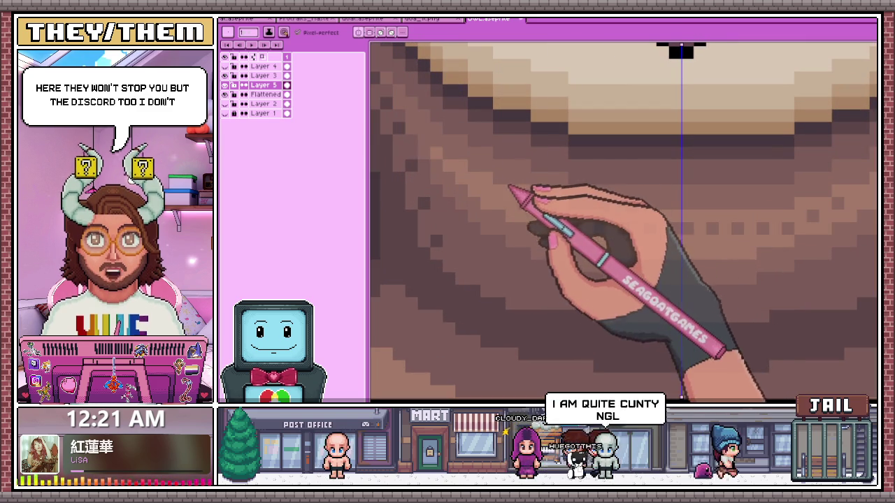
Resample the neck shading colour and fill remaining dither gaps on the left hood
{"action": "key", "text": "alt"}
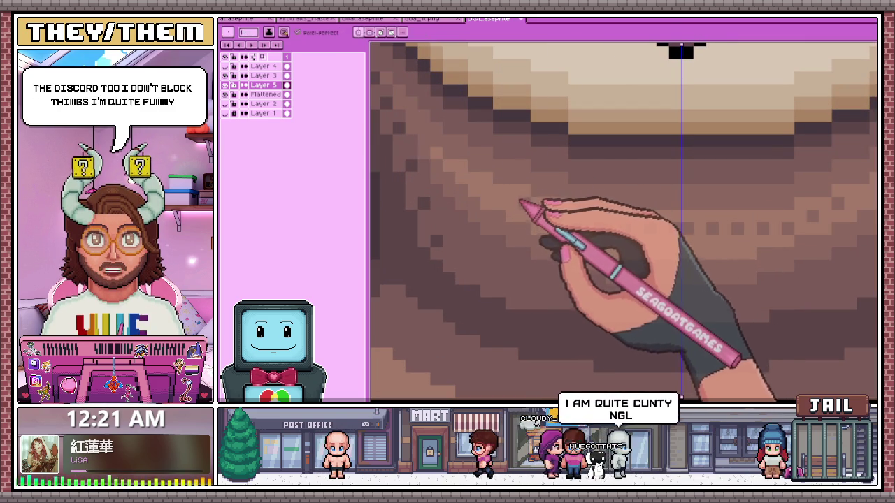
{"action": "scroll", "coordinate": [649, 230], "scroll_direction": "down", "scroll_amount": 2}
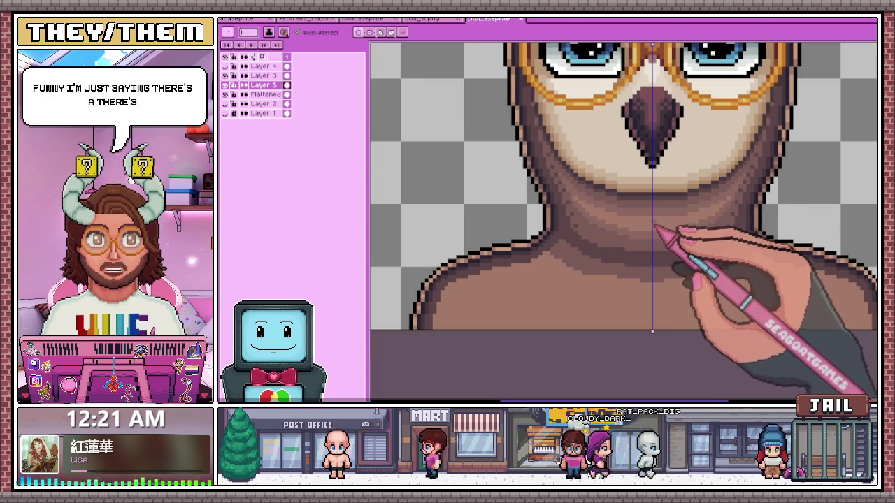
{"action": "scroll", "coordinate": [617, 233], "scroll_direction": "down", "scroll_amount": 1}
{"action": "scroll", "coordinate": [615, 234], "scroll_direction": "up", "scroll_amount": 2}
{"action": "scroll", "coordinate": [609, 203], "scroll_direction": "up", "scroll_amount": 1}
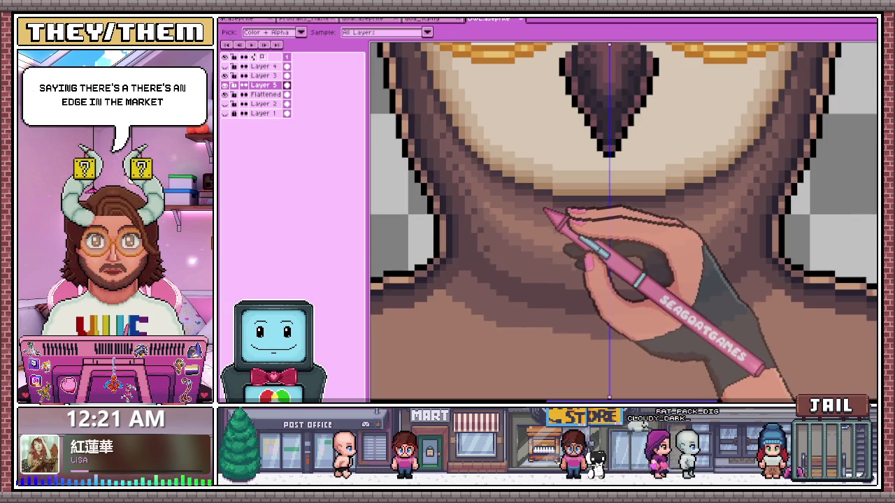
{"action": "scroll", "coordinate": [555, 214], "scroll_direction": "up", "scroll_amount": 1}
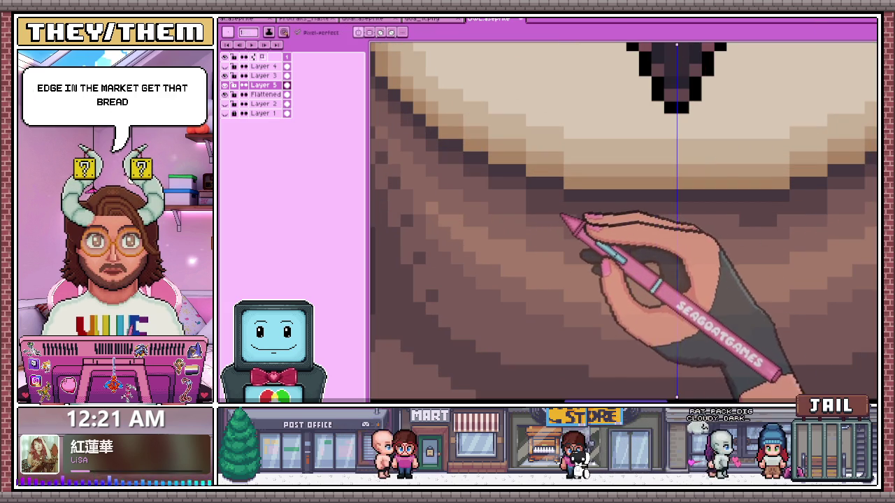
{"action": "scroll", "coordinate": [653, 226], "scroll_direction": "down", "scroll_amount": 1}
{"action": "scroll", "coordinate": [526, 188], "scroll_direction": "up", "scroll_amount": 1}
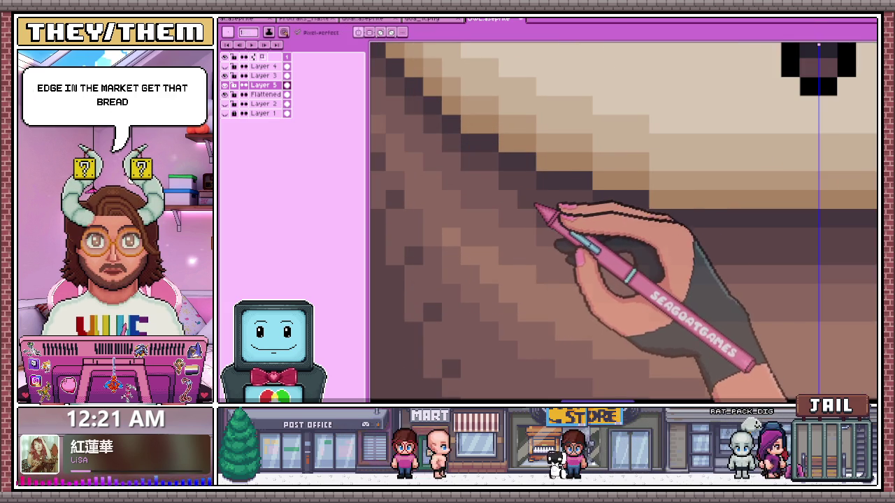
{"action": "scroll", "coordinate": [475, 167], "scroll_direction": "down", "scroll_amount": 2}
{"action": "scroll", "coordinate": [451, 146], "scroll_direction": "up", "scroll_amount": 1}
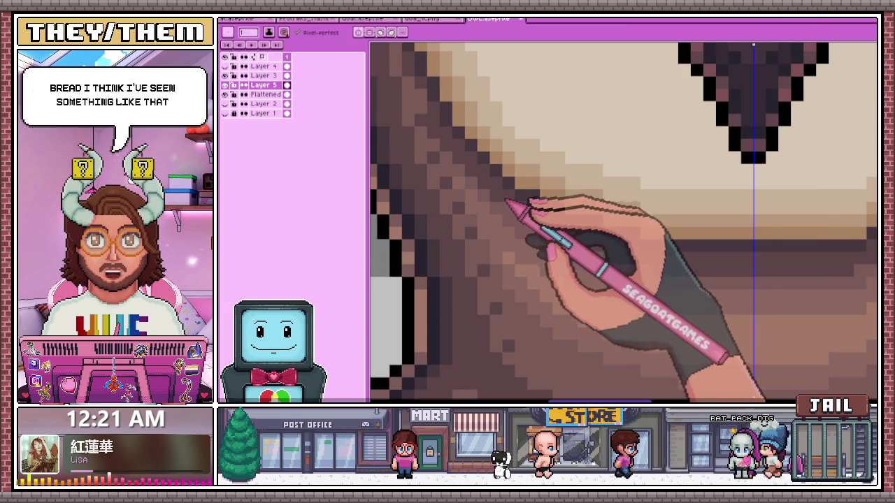
Add more dithered brown pixels along the hood's left outline, then switch to the browser
{"action": "scroll", "coordinate": [507, 201], "scroll_direction": "down", "scroll_amount": 2}
{"action": "scroll", "coordinate": [510, 208], "scroll_direction": "up", "scroll_amount": 2}
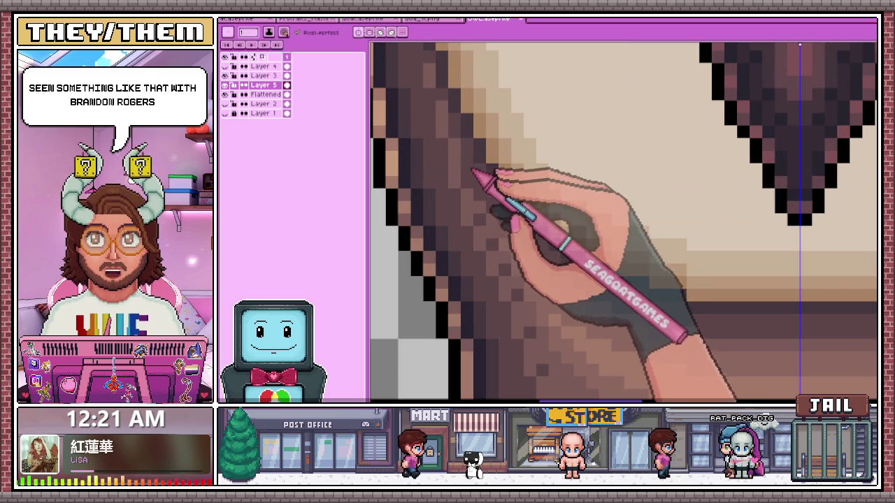
{"action": "scroll", "coordinate": [458, 140], "scroll_direction": "down", "scroll_amount": 2}
{"action": "scroll", "coordinate": [455, 129], "scroll_direction": "up", "scroll_amount": 2}
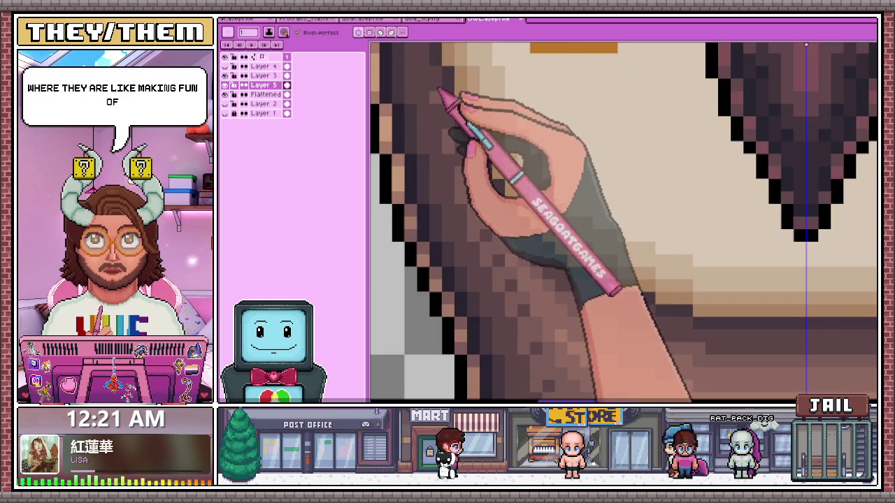
{"action": "scroll", "coordinate": [448, 140], "scroll_direction": "down", "scroll_amount": 2}
{"action": "scroll", "coordinate": [450, 187], "scroll_direction": "up", "scroll_amount": 3}
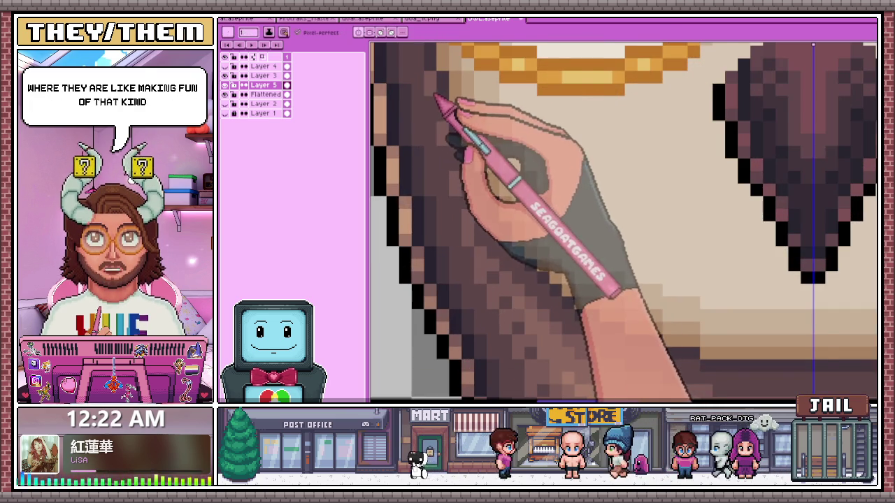
{"action": "scroll", "coordinate": [451, 182], "scroll_direction": "down", "scroll_amount": 2}
{"action": "scroll", "coordinate": [448, 180], "scroll_direction": "down", "scroll_amount": 3}
{"action": "scroll", "coordinate": [479, 220], "scroll_direction": "down", "scroll_amount": 2}
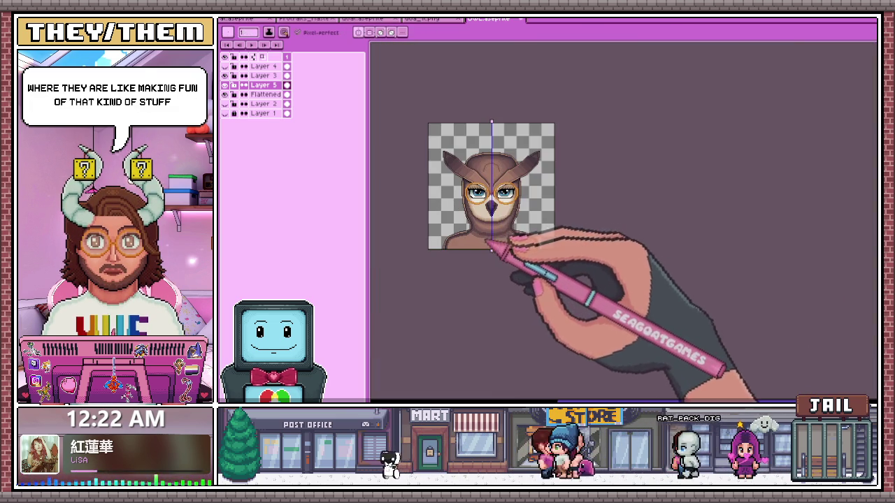
{"action": "scroll", "coordinate": [489, 244], "scroll_direction": "up", "scroll_amount": 3}
{"action": "scroll", "coordinate": [479, 200], "scroll_direction": "up", "scroll_amount": 2}
{"action": "key", "text": "alt"}
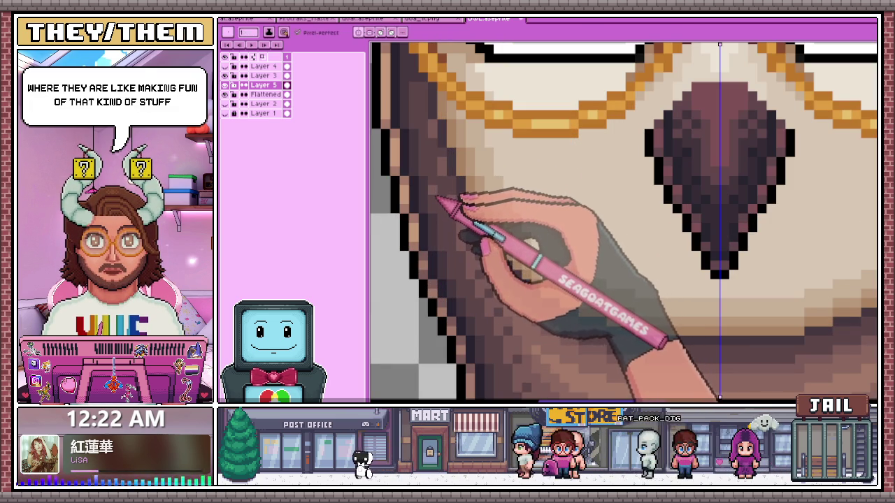
{"action": "scroll", "coordinate": [428, 163], "scroll_direction": "down", "scroll_amount": 1}
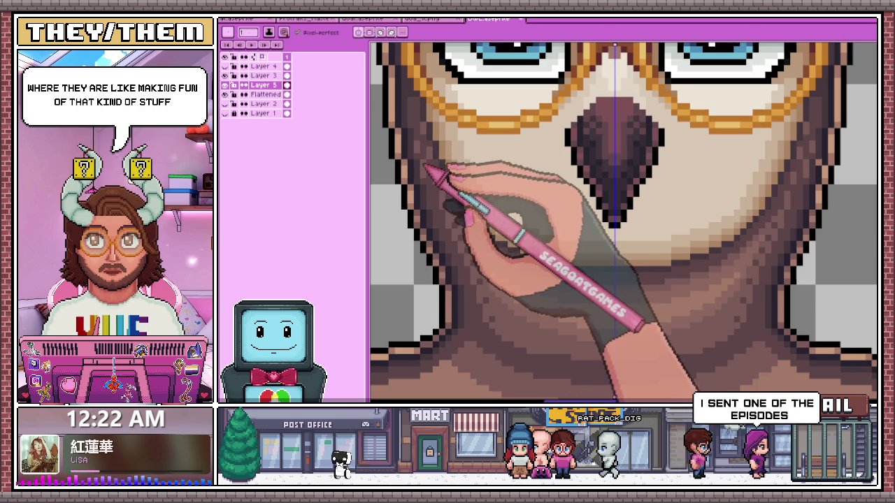
{"action": "scroll", "coordinate": [430, 170], "scroll_direction": "up", "scroll_amount": 1}
{"action": "scroll", "coordinate": [429, 170], "scroll_direction": "down", "scroll_amount": 2}
{"action": "scroll", "coordinate": [429, 170], "scroll_direction": "up", "scroll_amount": 1}
{"action": "scroll", "coordinate": [429, 170], "scroll_direction": "up", "scroll_amount": 1}
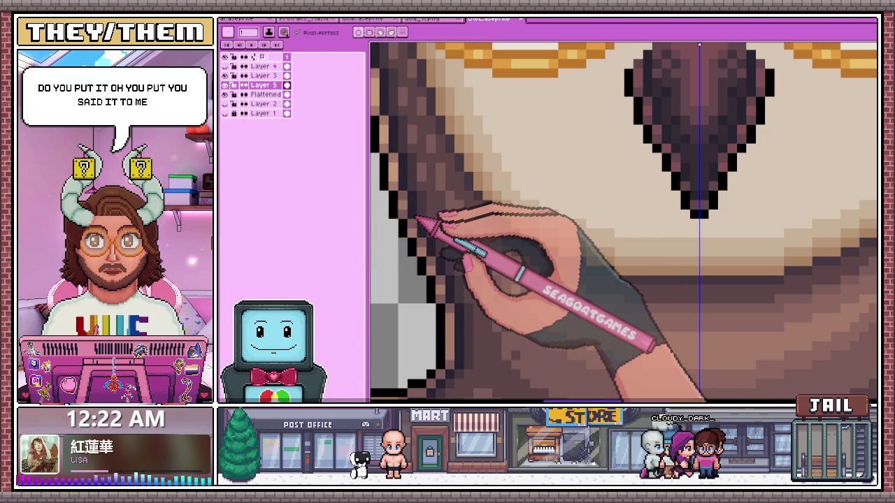
{"action": "key", "text": "alt+Tab"}
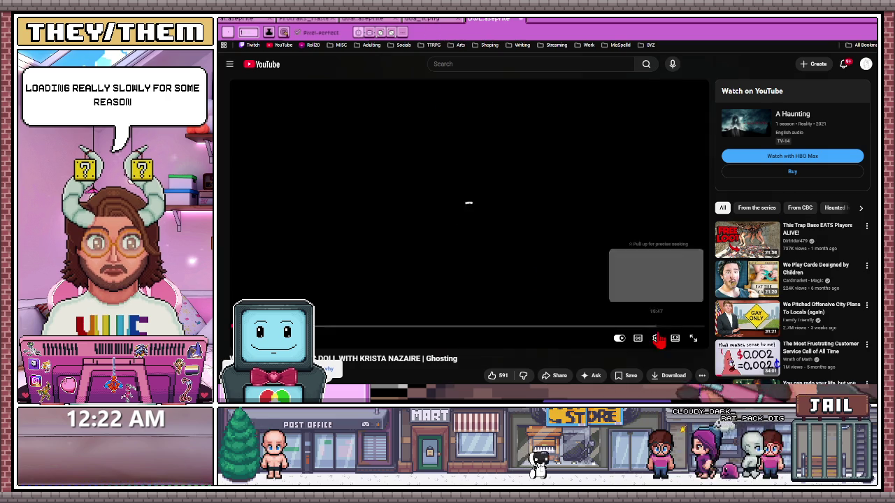
Put the Ghosting episode in theater mode and toggle its playback
{"action": "left_click", "coordinate": [675, 338]}
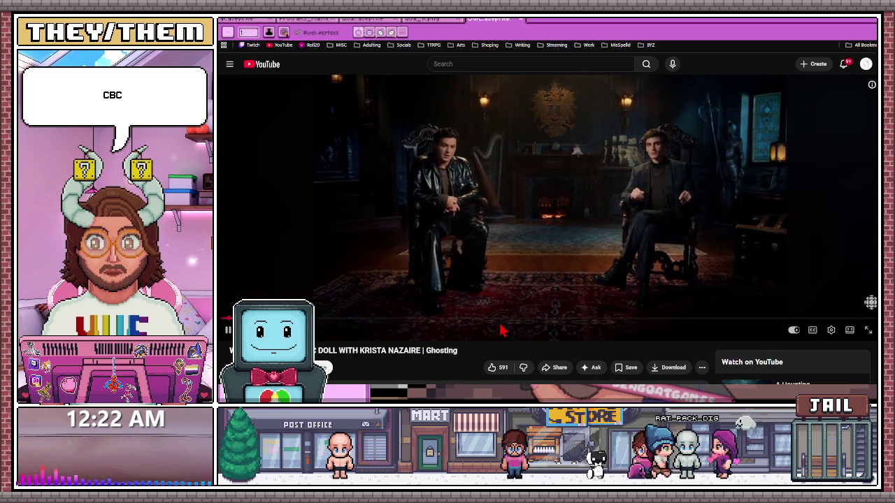
{"action": "left_click", "coordinate": [516, 266]}
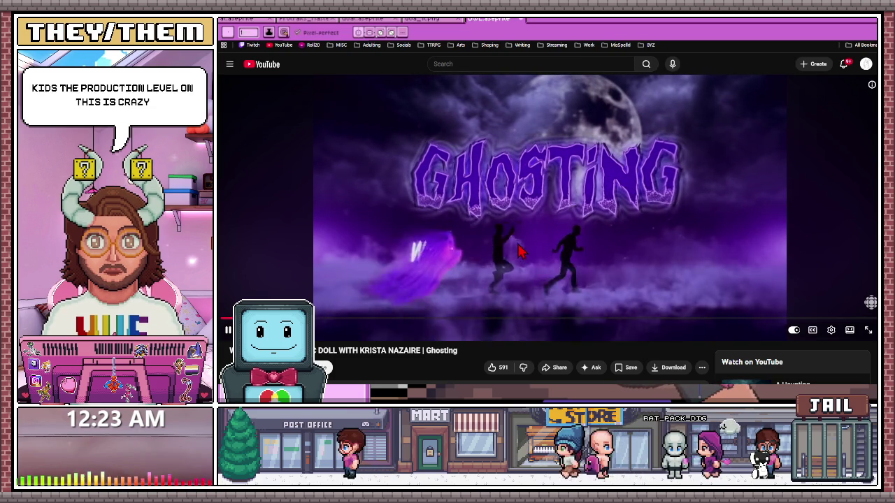
{"action": "left_click", "coordinate": [518, 252]}
{"action": "scroll", "coordinate": [450, 315], "scroll_direction": "down", "scroll_amount": 1}
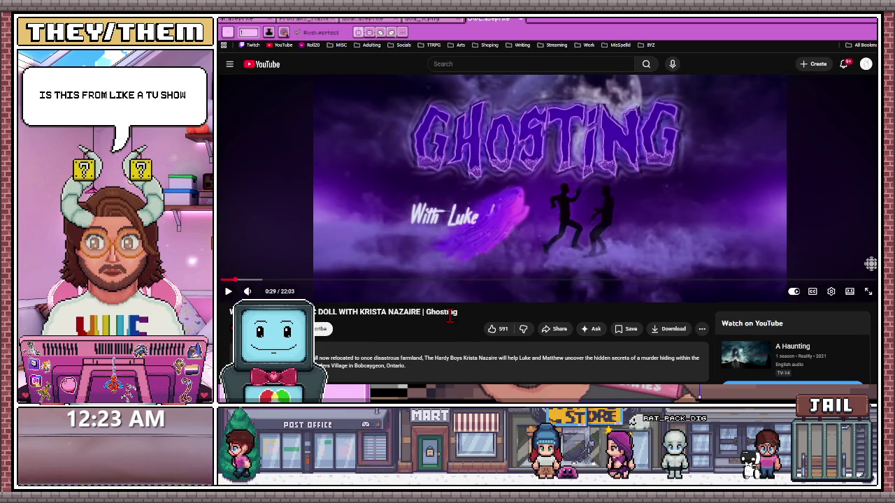
{"action": "scroll", "coordinate": [451, 314], "scroll_direction": "up", "scroll_amount": 1}
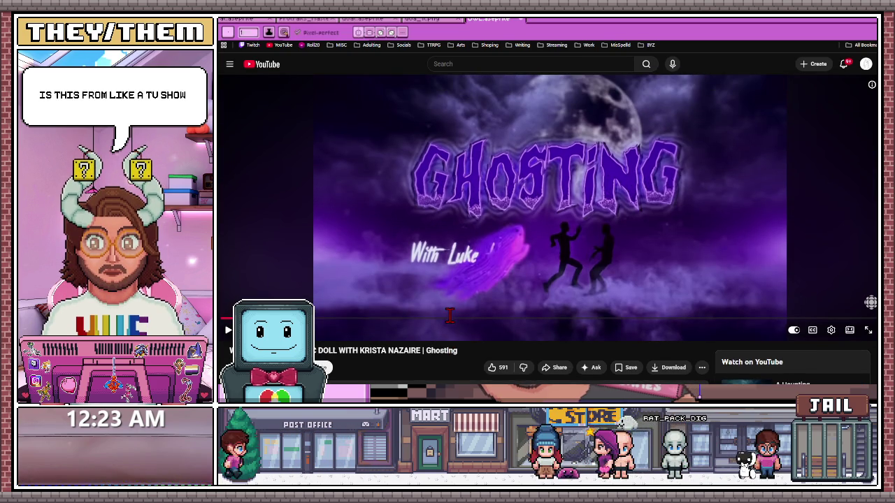
{"action": "left_click", "coordinate": [508, 296]}
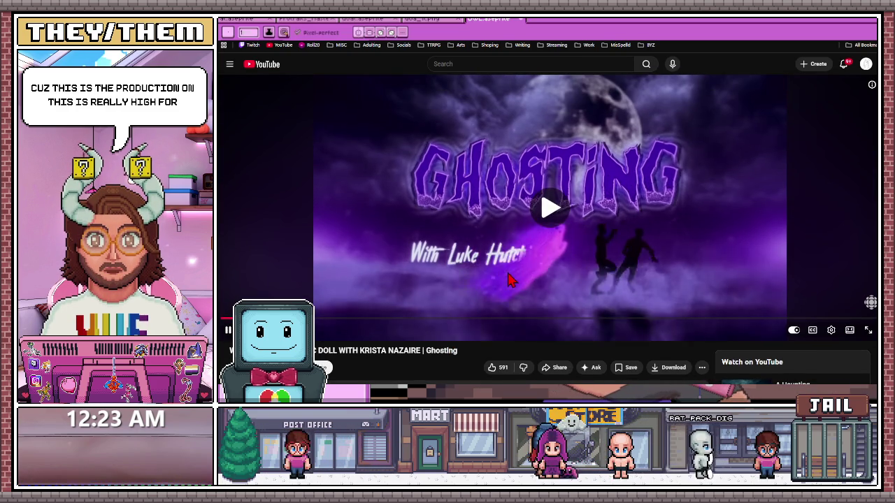
{"action": "scroll", "coordinate": [500, 294], "scroll_direction": "down", "scroll_amount": 1}
{"action": "scroll", "coordinate": [500, 294], "scroll_direction": "down", "scroll_amount": 3}
{"action": "scroll", "coordinate": [501, 294], "scroll_direction": "up", "scroll_amount": 3}
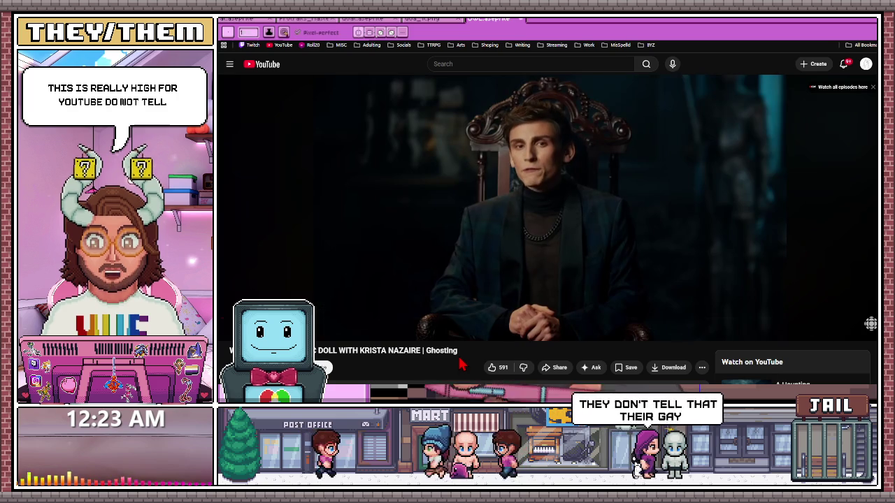
{"action": "left_click", "coordinate": [501, 274]}
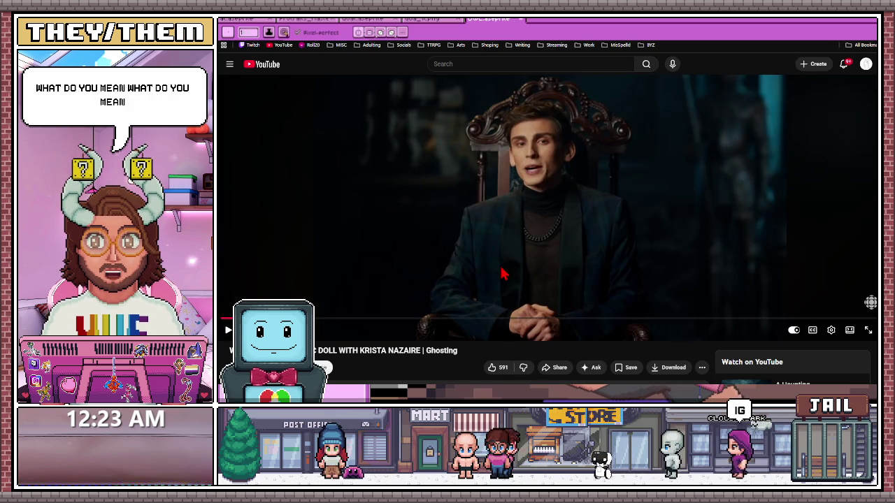
{"action": "left_click", "coordinate": [503, 274]}
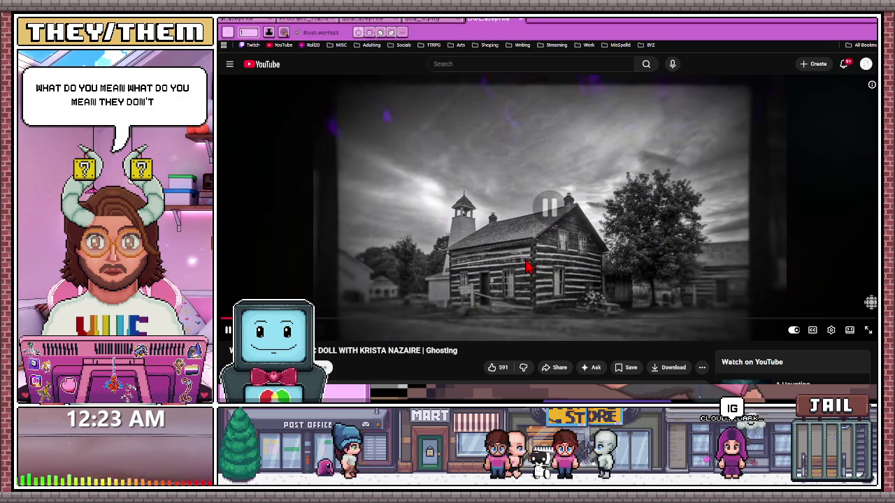
{"action": "left_click", "coordinate": [528, 267]}
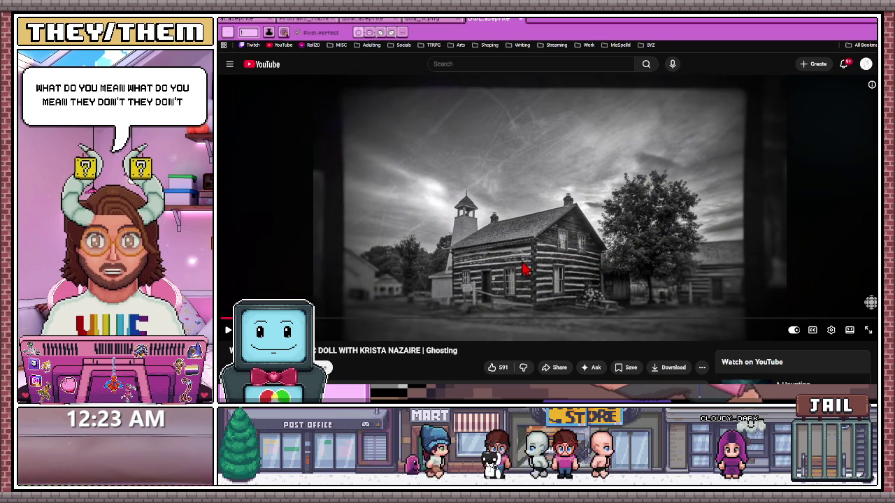
{"action": "left_click", "coordinate": [524, 269]}
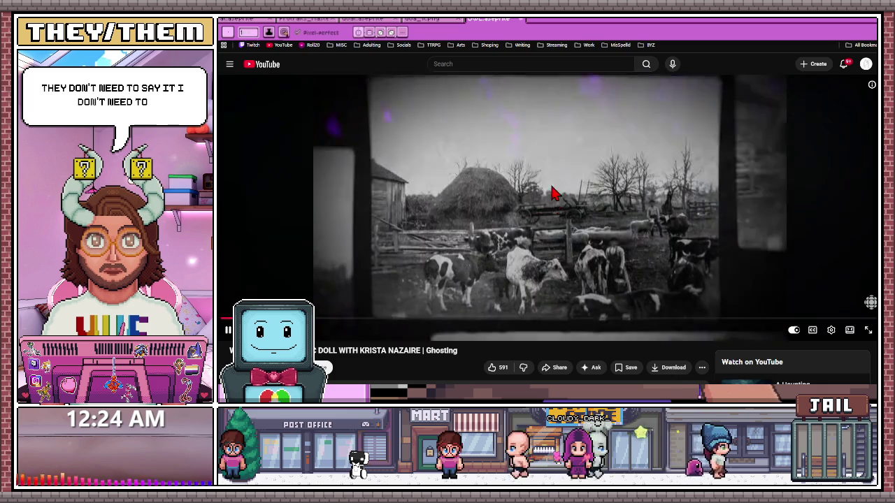
{"action": "left_click", "coordinate": [550, 198]}
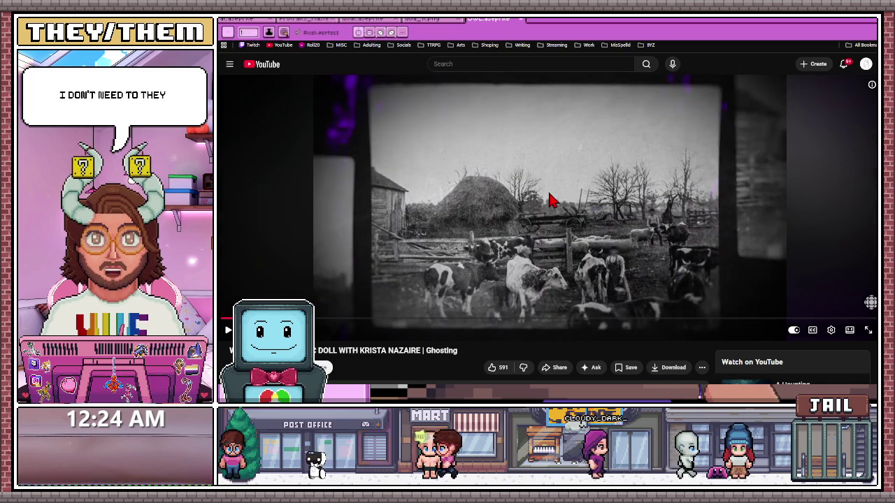
{"action": "left_click", "coordinate": [543, 208]}
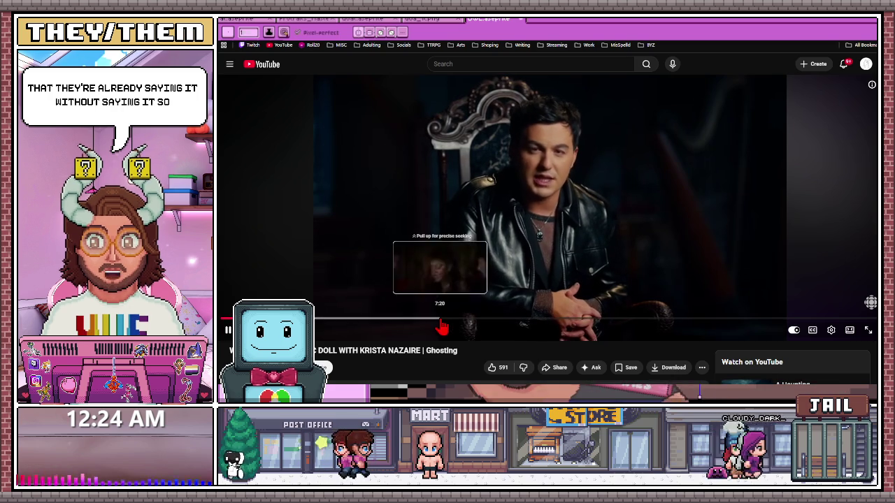
{"action": "key", "text": "alt+Tab"}
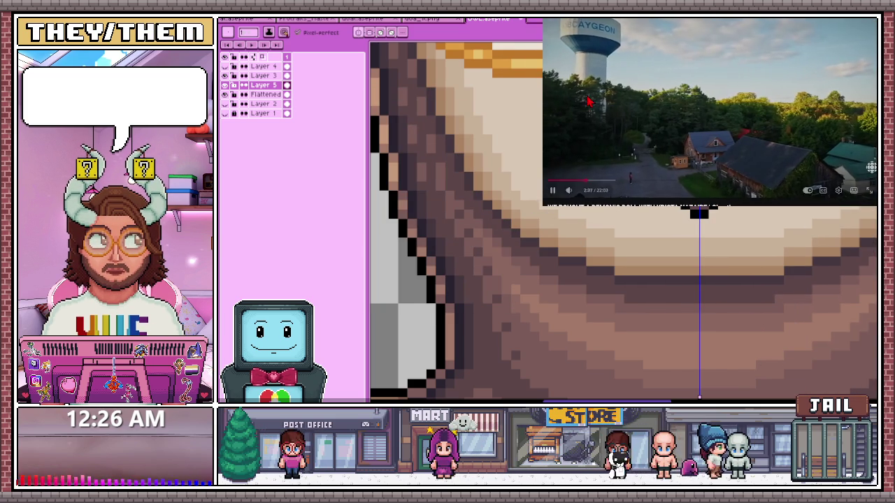
Zoom out to view the whole owl bust with its shaded hood and neck
{"action": "scroll", "coordinate": [675, 280], "scroll_direction": "down", "scroll_amount": 3}
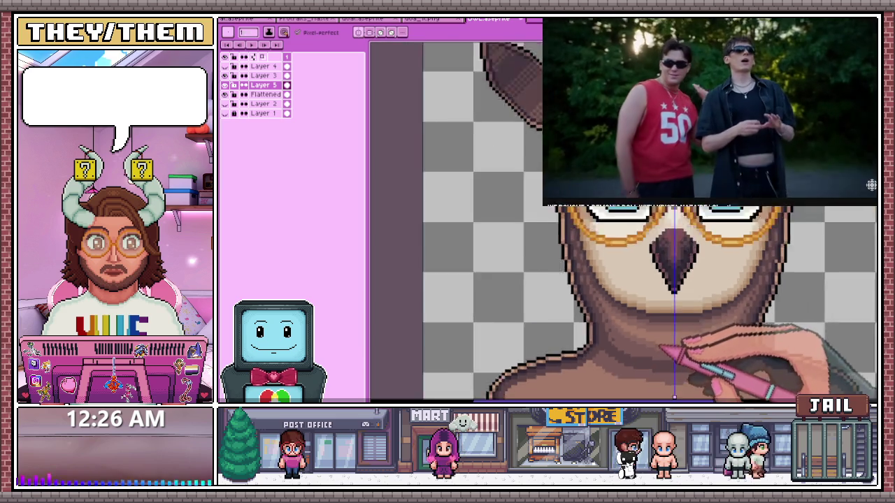
{"action": "scroll", "coordinate": [660, 305], "scroll_direction": "down", "scroll_amount": 3}
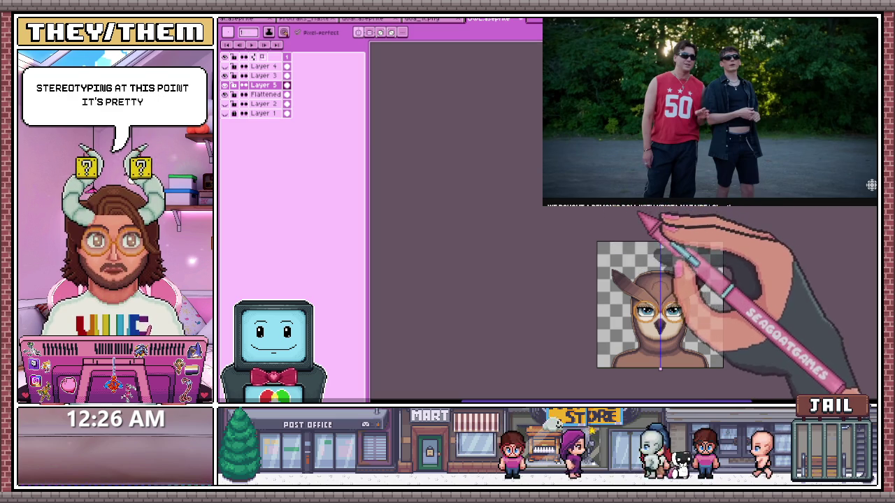
Dot a checkerboard dither of darker brown pixels along the neck-shoulder crease with the Pencil
{"action": "scroll", "coordinate": [639, 208], "scroll_direction": "up", "scroll_amount": 2}
{"action": "scroll", "coordinate": [595, 207], "scroll_direction": "down", "scroll_amount": 2}
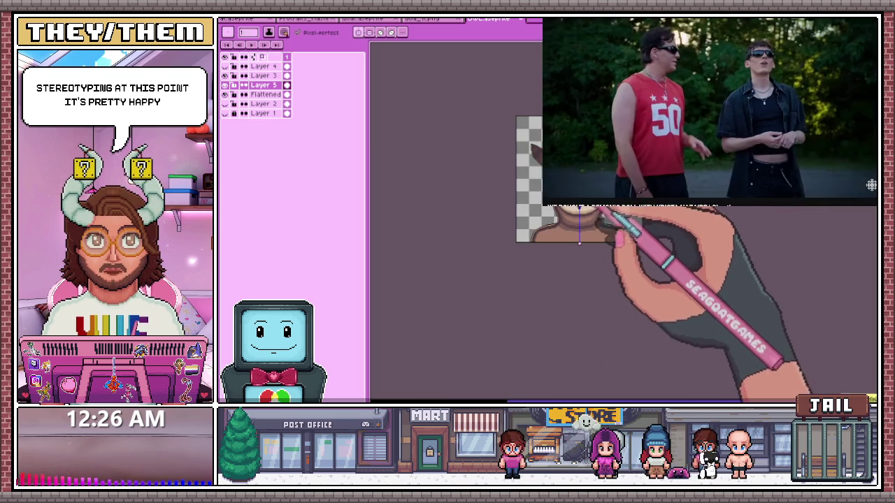
{"action": "scroll", "coordinate": [599, 210], "scroll_direction": "up", "scroll_amount": 2}
{"action": "scroll", "coordinate": [634, 216], "scroll_direction": "down", "scroll_amount": 2}
{"action": "scroll", "coordinate": [515, 239], "scroll_direction": "up", "scroll_amount": 1}
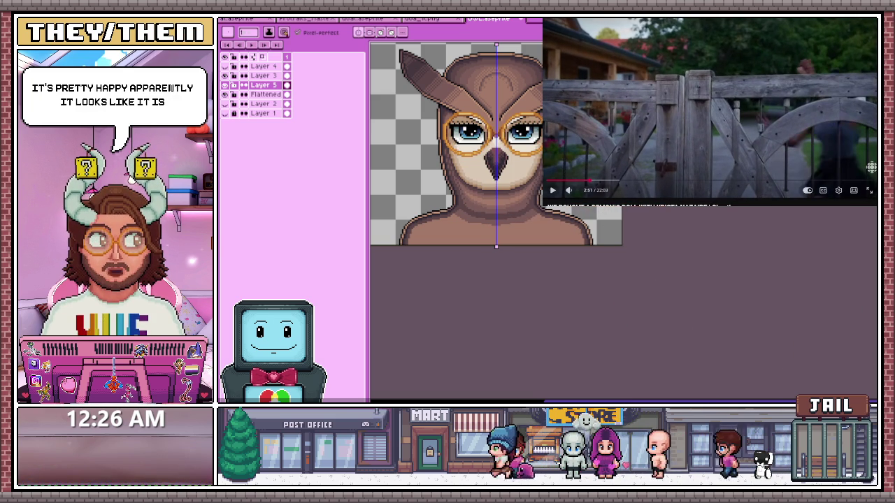
{"action": "scroll", "coordinate": [710, 112], "scroll_direction": "down", "scroll_amount": 3}
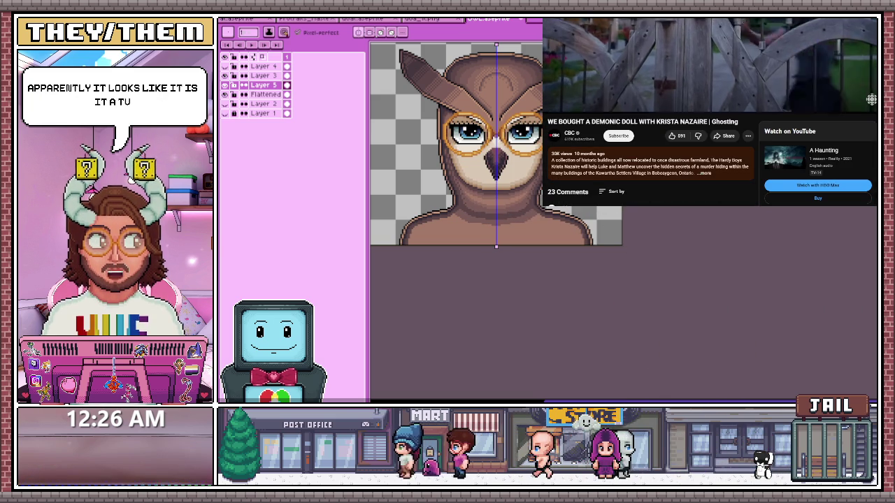
{"action": "scroll", "coordinate": [709, 111], "scroll_direction": "up", "scroll_amount": 3}
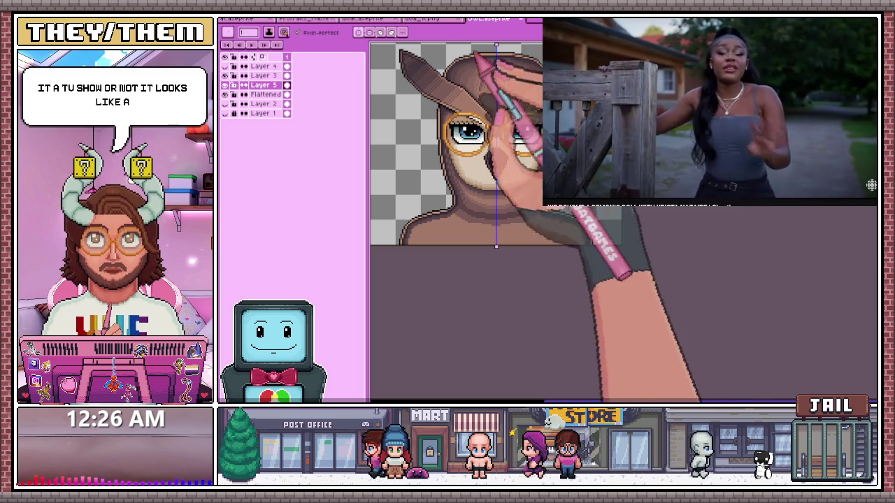
{"action": "scroll", "coordinate": [489, 175], "scroll_direction": "up", "scroll_amount": 1}
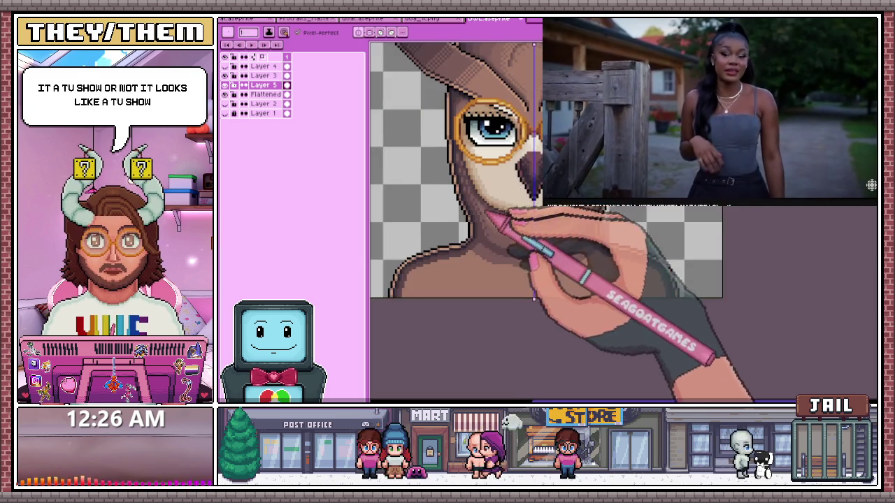
{"action": "scroll", "coordinate": [493, 218], "scroll_direction": "up", "scroll_amount": 1}
{"action": "scroll", "coordinate": [489, 221], "scroll_direction": "down", "scroll_amount": 1}
{"action": "scroll", "coordinate": [479, 228], "scroll_direction": "up", "scroll_amount": 2}
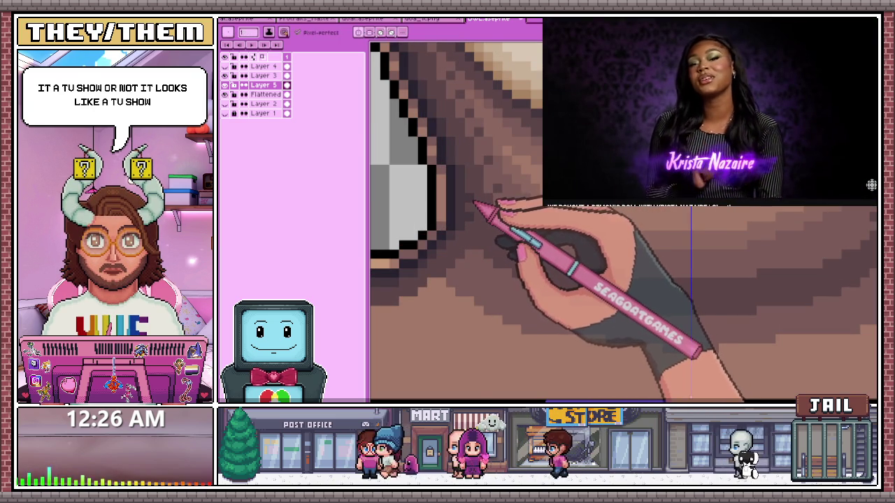
{"action": "scroll", "coordinate": [483, 196], "scroll_direction": "down", "scroll_amount": 1}
{"action": "scroll", "coordinate": [482, 206], "scroll_direction": "up", "scroll_amount": 1}
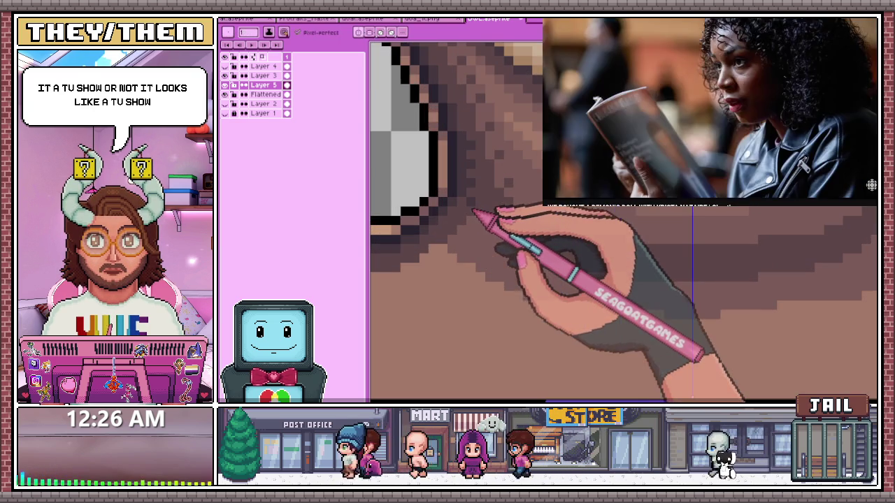
{"action": "scroll", "coordinate": [490, 204], "scroll_direction": "down", "scroll_amount": 1}
{"action": "scroll", "coordinate": [486, 197], "scroll_direction": "up", "scroll_amount": 1}
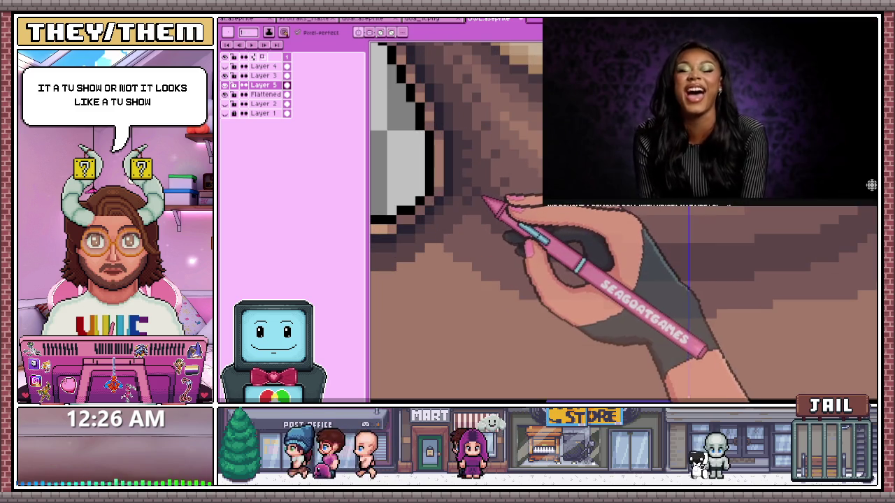
{"action": "scroll", "coordinate": [482, 203], "scroll_direction": "down", "scroll_amount": 1}
{"action": "scroll", "coordinate": [482, 203], "scroll_direction": "down", "scroll_amount": 1}
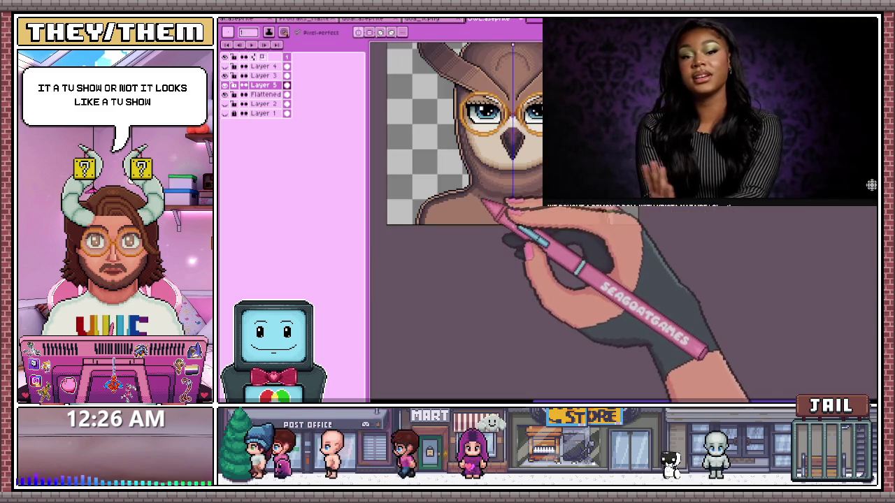
{"action": "scroll", "coordinate": [482, 203], "scroll_direction": "up", "scroll_amount": 1}
{"action": "scroll", "coordinate": [482, 210], "scroll_direction": "up", "scroll_amount": 1}
{"action": "scroll", "coordinate": [481, 221], "scroll_direction": "up", "scroll_amount": 1}
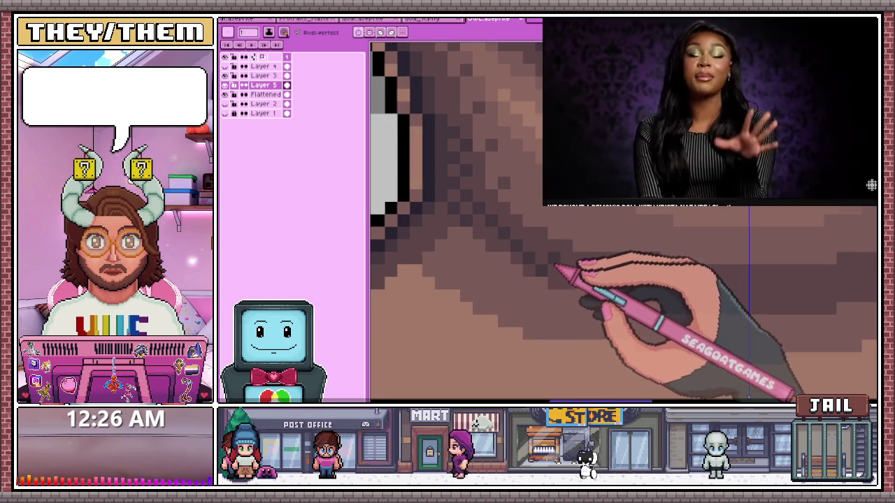
{"action": "scroll", "coordinate": [549, 269], "scroll_direction": "down", "scroll_amount": 1}
{"action": "scroll", "coordinate": [548, 252], "scroll_direction": "up", "scroll_amount": 1}
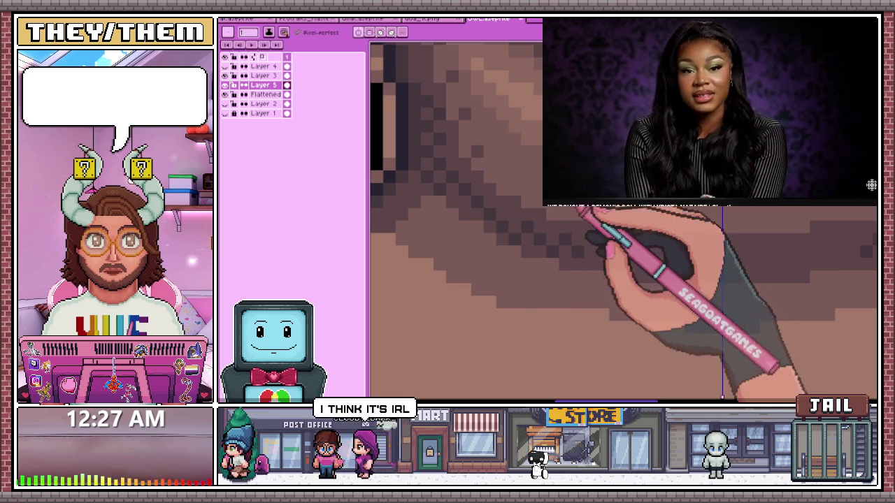
{"action": "scroll", "coordinate": [584, 218], "scroll_direction": "up", "scroll_amount": 1}
{"action": "scroll", "coordinate": [581, 224], "scroll_direction": "down", "scroll_amount": 1}
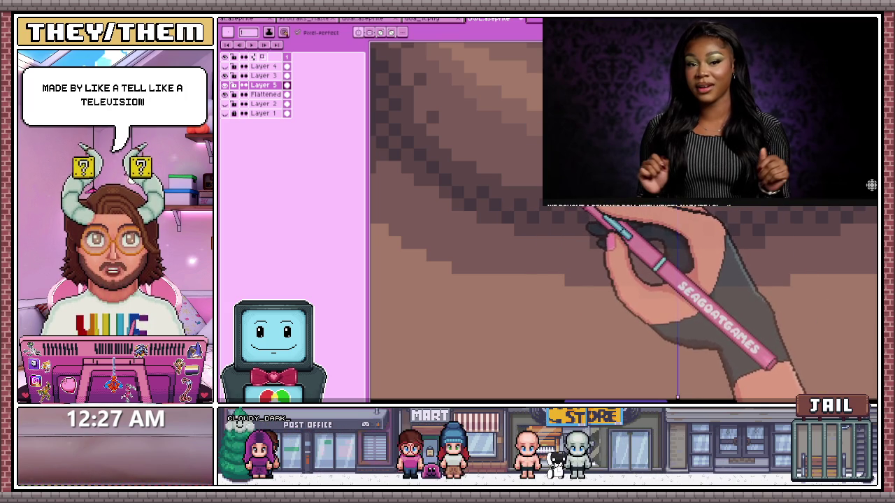
{"action": "scroll", "coordinate": [559, 182], "scroll_direction": "up", "scroll_amount": 3}
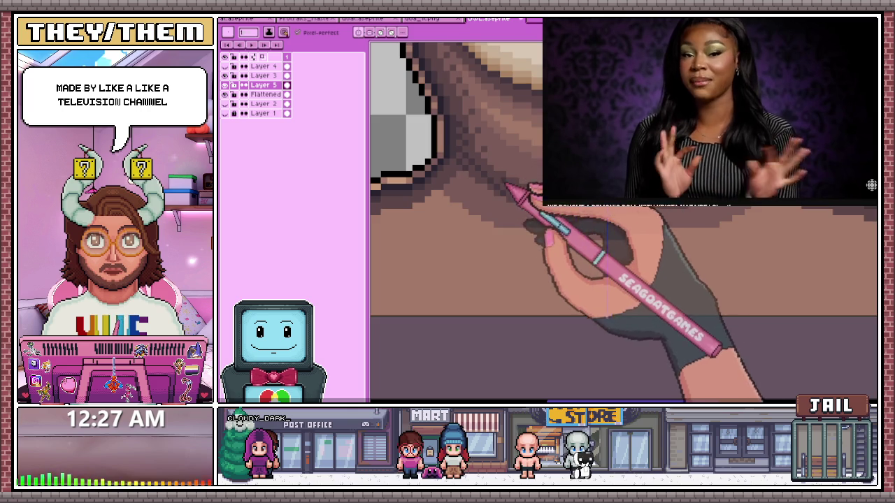
{"action": "scroll", "coordinate": [500, 180], "scroll_direction": "up", "scroll_amount": 1}
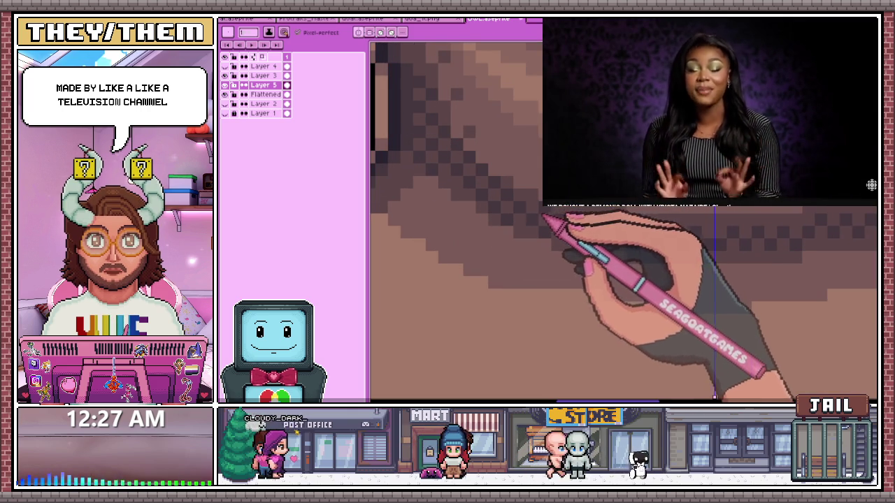
{"action": "scroll", "coordinate": [574, 214], "scroll_direction": "down", "scroll_amount": 2}
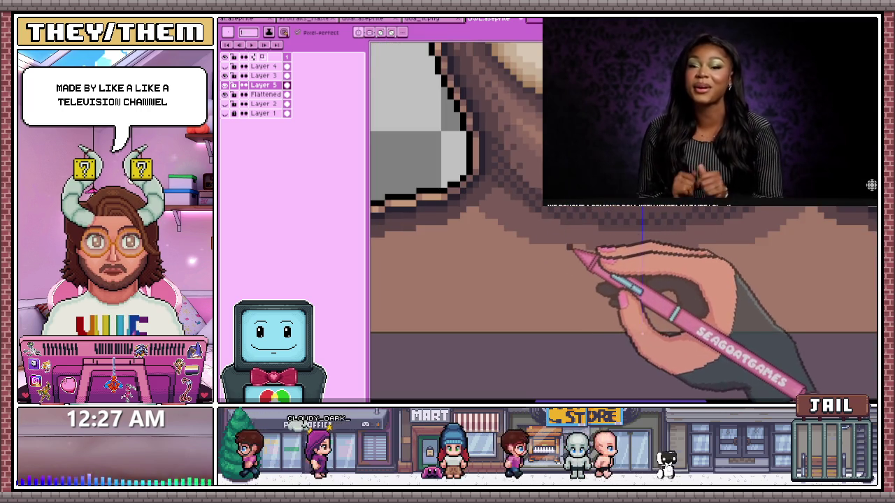
{"action": "scroll", "coordinate": [569, 238], "scroll_direction": "down", "scroll_amount": 1}
{"action": "scroll", "coordinate": [559, 250], "scroll_direction": "down", "scroll_amount": 2}
{"action": "scroll", "coordinate": [547, 260], "scroll_direction": "up", "scroll_amount": 2}
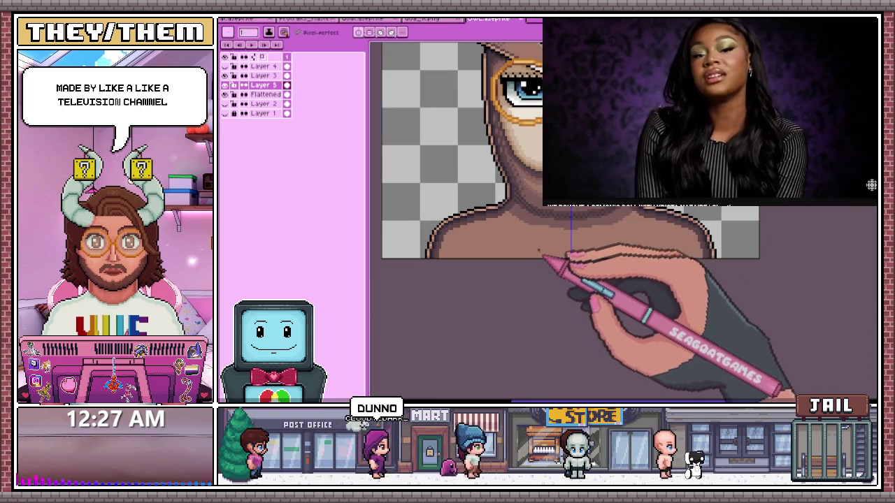
{"action": "scroll", "coordinate": [565, 223], "scroll_direction": "up", "scroll_amount": 1}
{"action": "scroll", "coordinate": [545, 206], "scroll_direction": "up", "scroll_amount": 2}
{"action": "scroll", "coordinate": [532, 197], "scroll_direction": "up", "scroll_amount": 1}
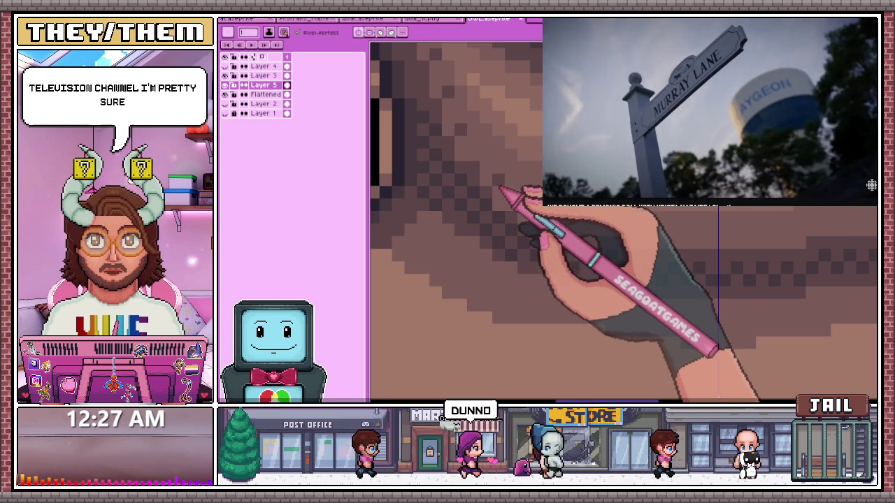
{"action": "scroll", "coordinate": [505, 201], "scroll_direction": "down", "scroll_amount": 1}
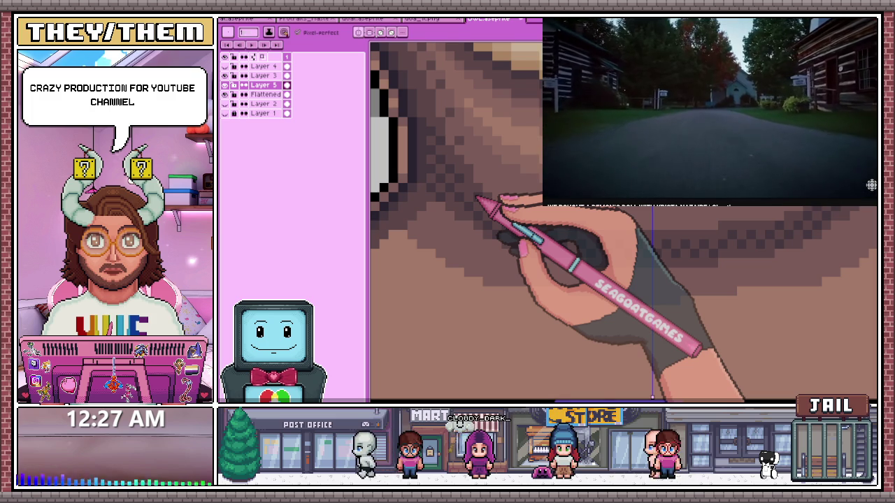
{"action": "scroll", "coordinate": [475, 196], "scroll_direction": "up", "scroll_amount": 1}
{"action": "scroll", "coordinate": [465, 213], "scroll_direction": "down", "scroll_amount": 1}
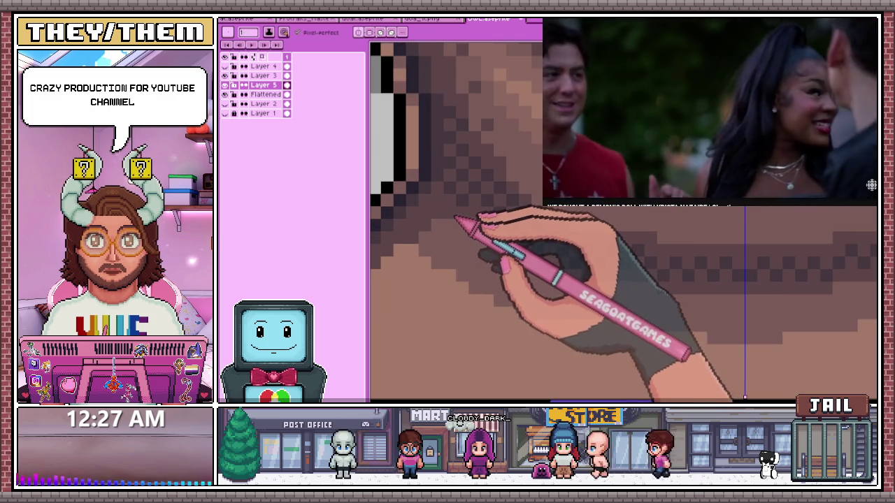
{"action": "scroll", "coordinate": [441, 232], "scroll_direction": "down", "scroll_amount": 1}
{"action": "scroll", "coordinate": [419, 238], "scroll_direction": "up", "scroll_amount": 1}
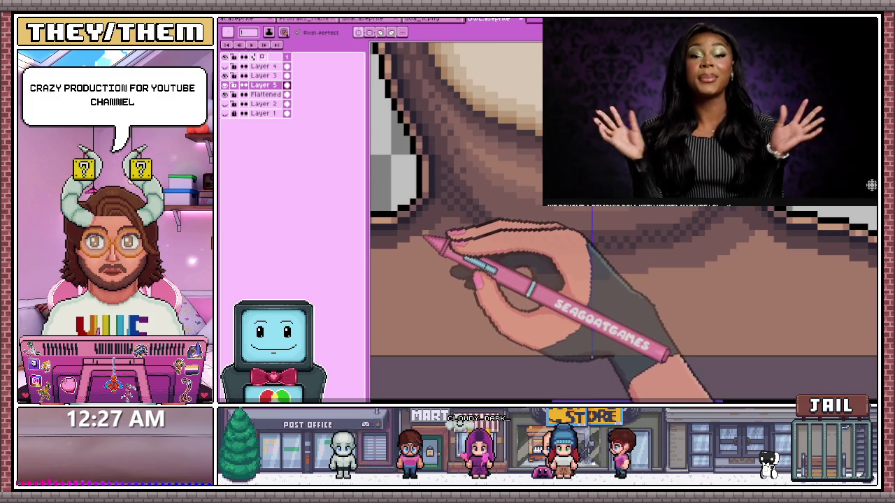
{"action": "scroll", "coordinate": [435, 239], "scroll_direction": "down", "scroll_amount": 1}
{"action": "scroll", "coordinate": [448, 259], "scroll_direction": "down", "scroll_amount": 2}
{"action": "scroll", "coordinate": [455, 279], "scroll_direction": "down", "scroll_amount": 1}
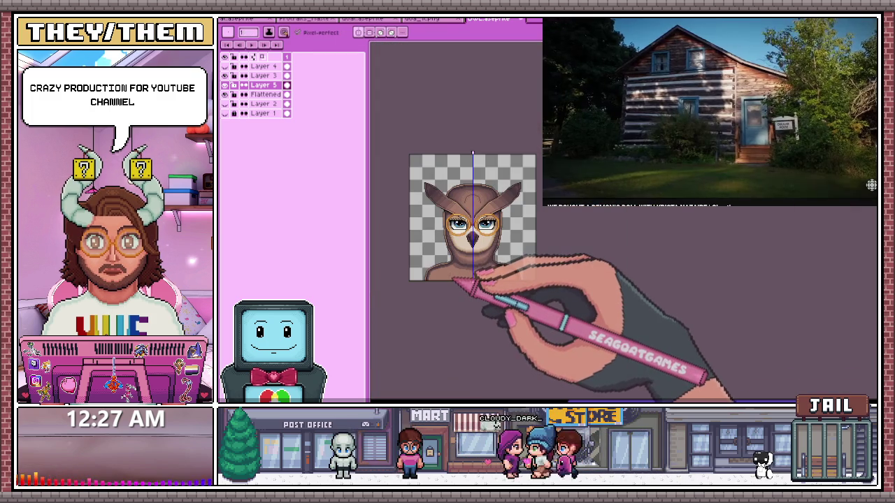
Zoom in on the neck and shoulders to inspect the existing dither band
{"action": "scroll", "coordinate": [471, 278], "scroll_direction": "up", "scroll_amount": 1}
{"action": "scroll", "coordinate": [490, 230], "scroll_direction": "up", "scroll_amount": 2}
{"action": "scroll", "coordinate": [517, 221], "scroll_direction": "down", "scroll_amount": 2}
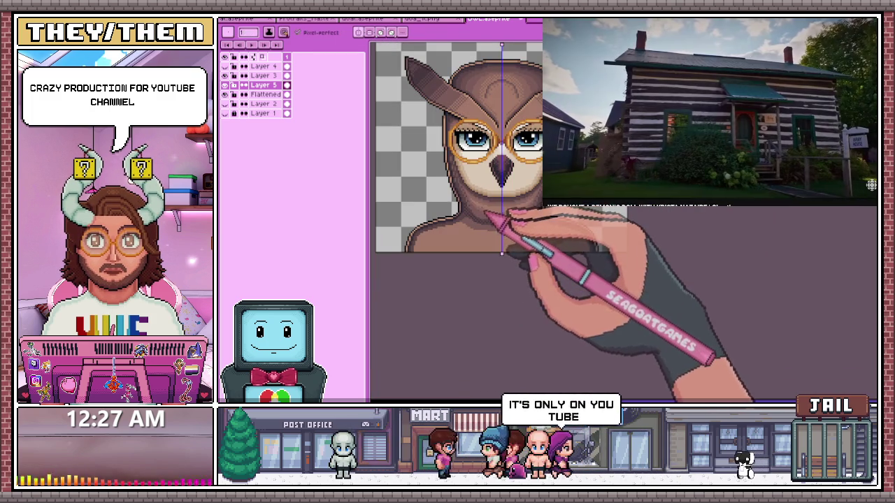
{"action": "scroll", "coordinate": [534, 232], "scroll_direction": "up", "scroll_amount": 1}
{"action": "scroll", "coordinate": [490, 210], "scroll_direction": "up", "scroll_amount": 1}
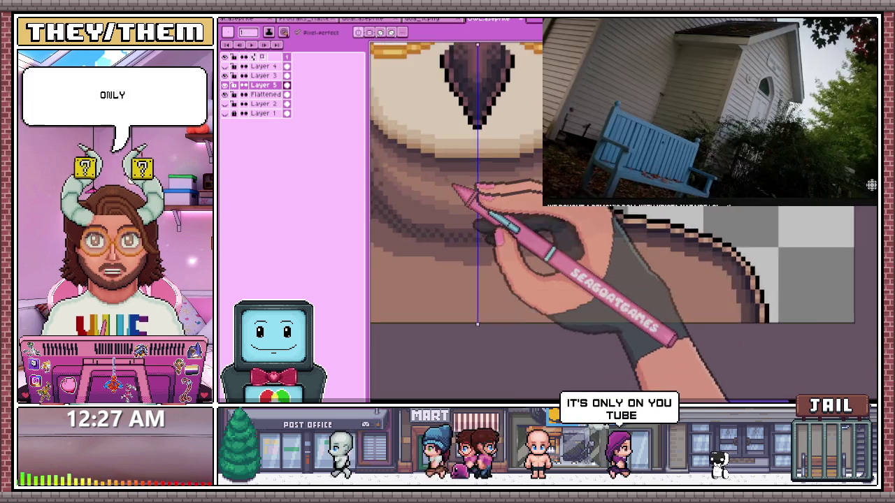
{"action": "scroll", "coordinate": [447, 210], "scroll_direction": "up", "scroll_amount": 2}
{"action": "scroll", "coordinate": [444, 213], "scroll_direction": "up", "scroll_amount": 1}
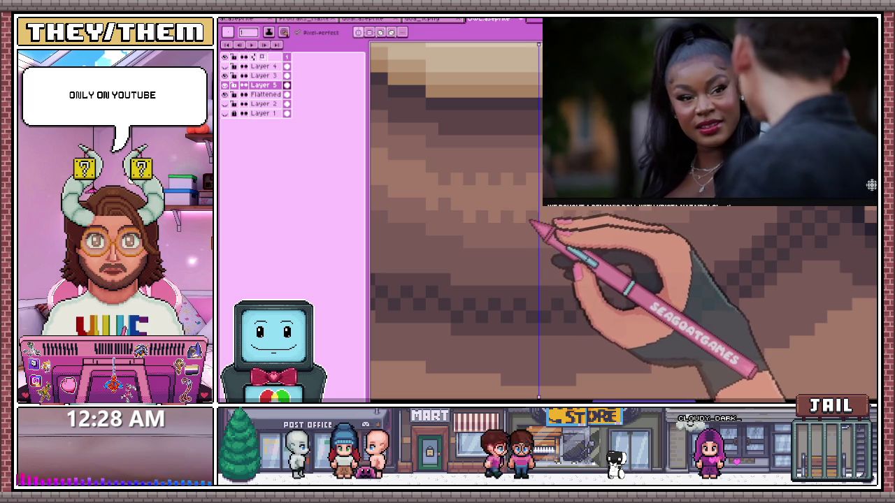
{"action": "scroll", "coordinate": [521, 238], "scroll_direction": "down", "scroll_amount": 2}
{"action": "scroll", "coordinate": [521, 252], "scroll_direction": "down", "scroll_amount": 2}
{"action": "scroll", "coordinate": [518, 264], "scroll_direction": "down", "scroll_amount": 2}
{"action": "scroll", "coordinate": [518, 268], "scroll_direction": "up", "scroll_amount": 3}
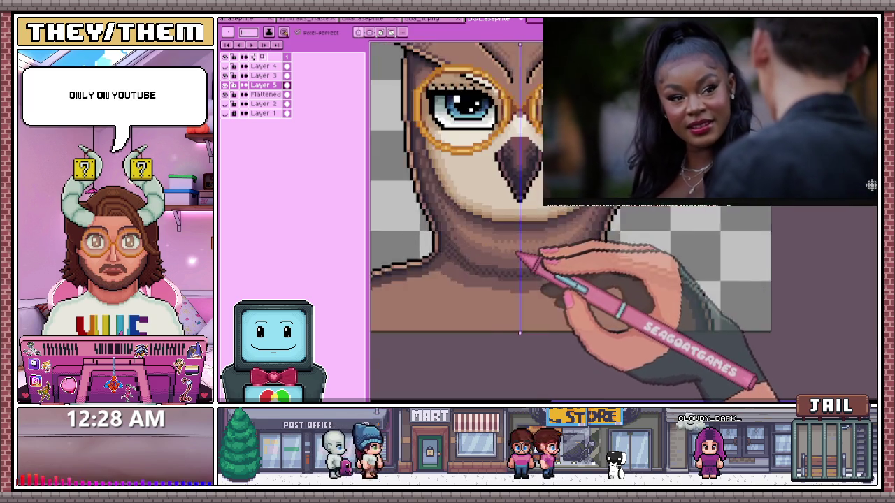
{"action": "scroll", "coordinate": [507, 262], "scroll_direction": "up", "scroll_amount": 2}
{"action": "scroll", "coordinate": [496, 256], "scroll_direction": "up", "scroll_amount": 2}
Sample the shadow brown and add more checkerboard dither across the shoulders and under the muzzle
{"action": "key", "text": "i"}
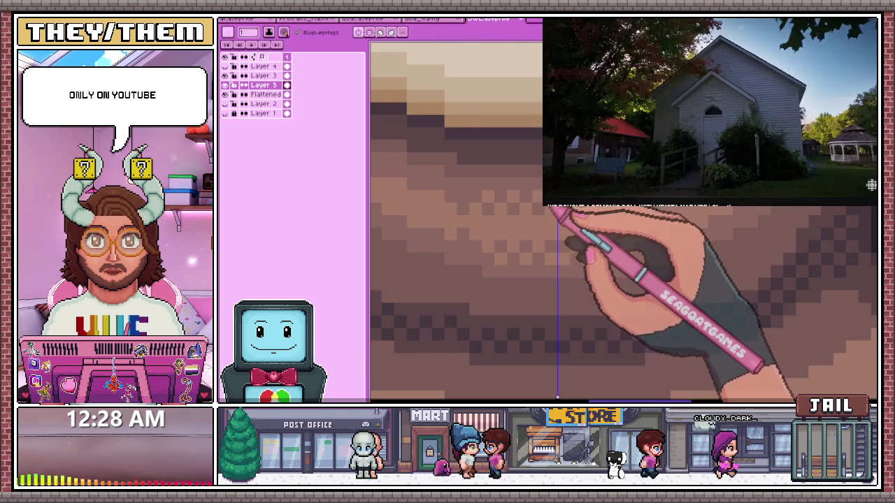
{"action": "scroll", "coordinate": [553, 218], "scroll_direction": "down", "scroll_amount": 2}
{"action": "scroll", "coordinate": [530, 224], "scroll_direction": "up", "scroll_amount": 2}
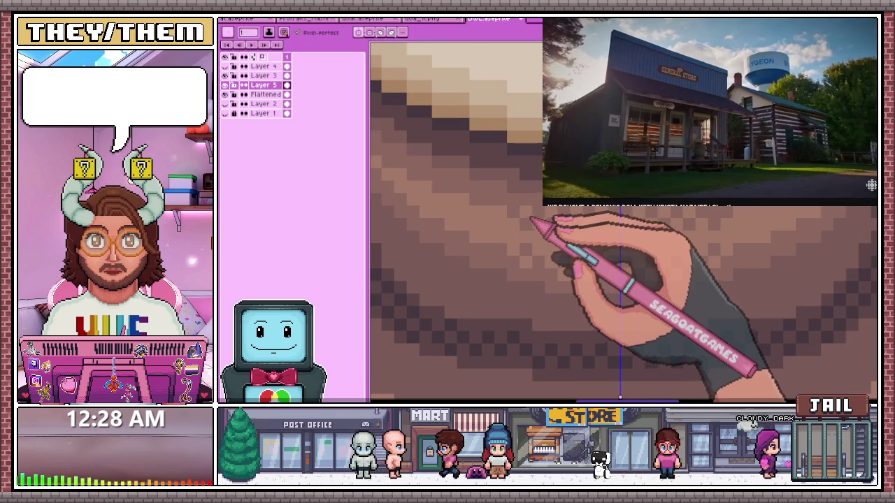
{"action": "scroll", "coordinate": [490, 248], "scroll_direction": "up", "scroll_amount": 2}
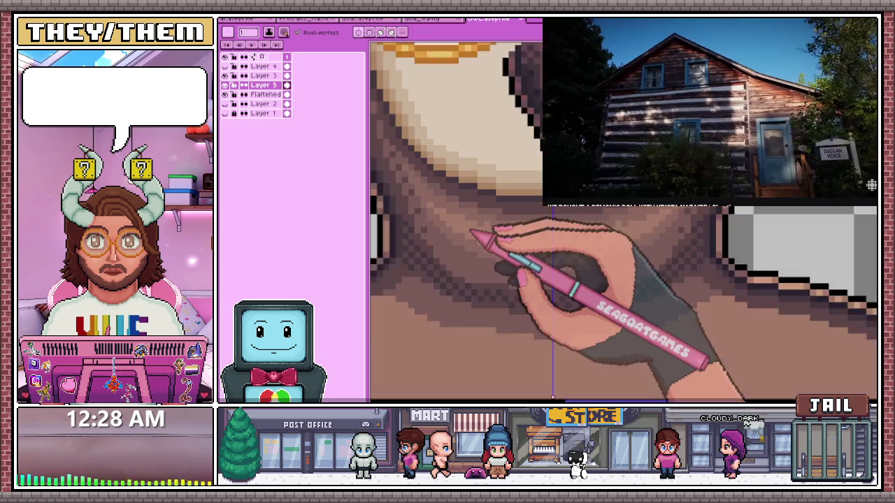
{"action": "scroll", "coordinate": [478, 233], "scroll_direction": "down", "scroll_amount": 2}
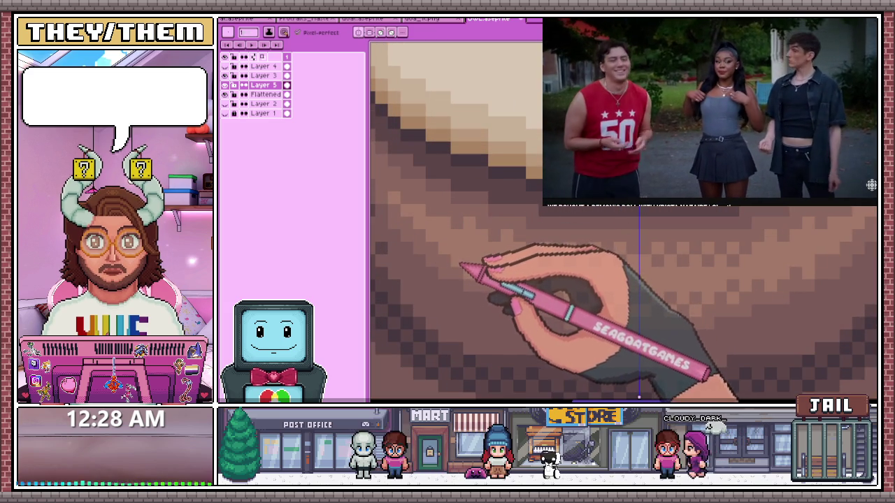
{"action": "scroll", "coordinate": [433, 248], "scroll_direction": "down", "scroll_amount": 2}
{"action": "scroll", "coordinate": [475, 272], "scroll_direction": "down", "scroll_amount": 2}
{"action": "scroll", "coordinate": [488, 285], "scroll_direction": "down", "scroll_amount": 1}
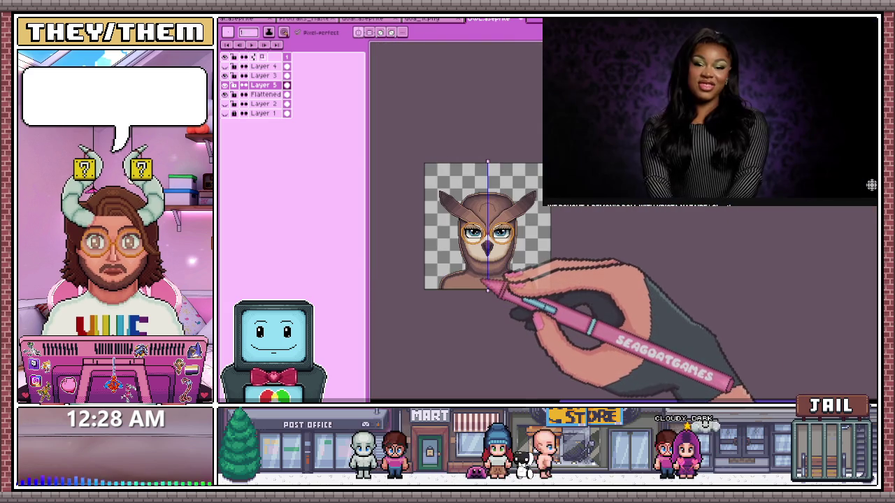
Zoom around the neck and pick a neck shade with the eyedropper
{"action": "scroll", "coordinate": [487, 287], "scroll_direction": "up", "scroll_amount": 3}
{"action": "scroll", "coordinate": [479, 272], "scroll_direction": "up", "scroll_amount": 2}
{"action": "scroll", "coordinate": [468, 252], "scroll_direction": "up", "scroll_amount": 1}
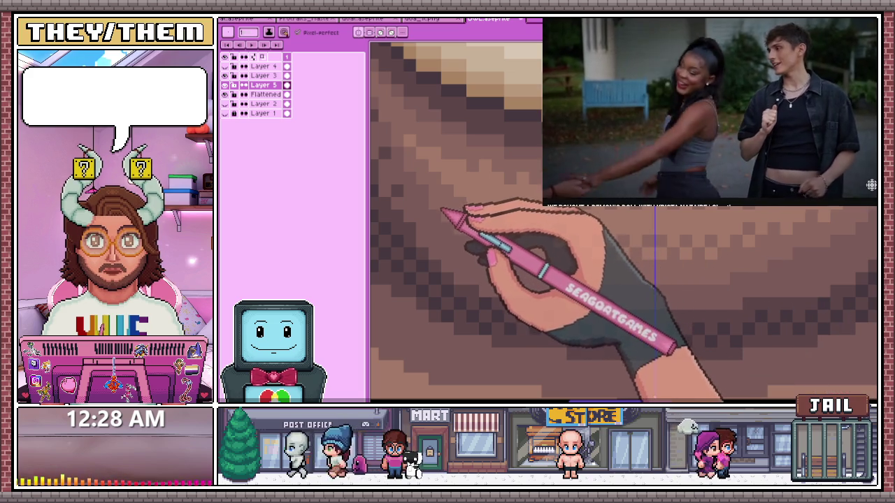
{"action": "scroll", "coordinate": [419, 189], "scroll_direction": "up", "scroll_amount": 2}
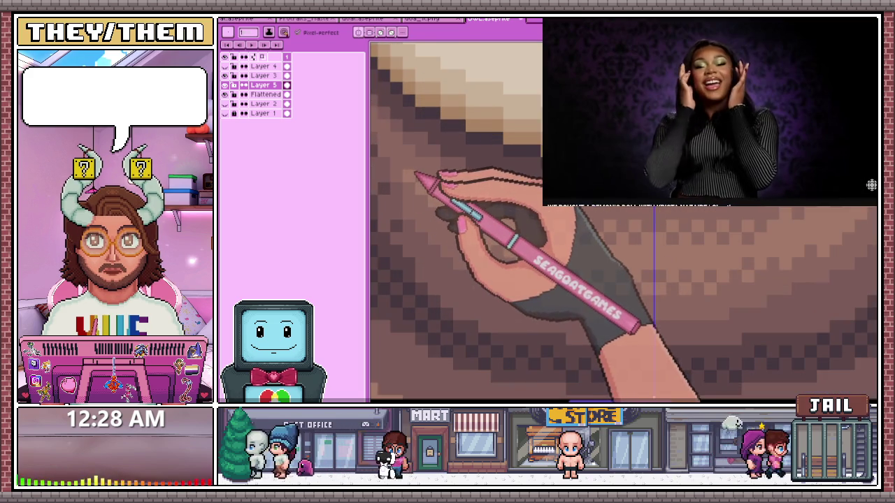
{"action": "scroll", "coordinate": [430, 196], "scroll_direction": "down", "scroll_amount": 1}
{"action": "scroll", "coordinate": [442, 210], "scroll_direction": "up", "scroll_amount": 1}
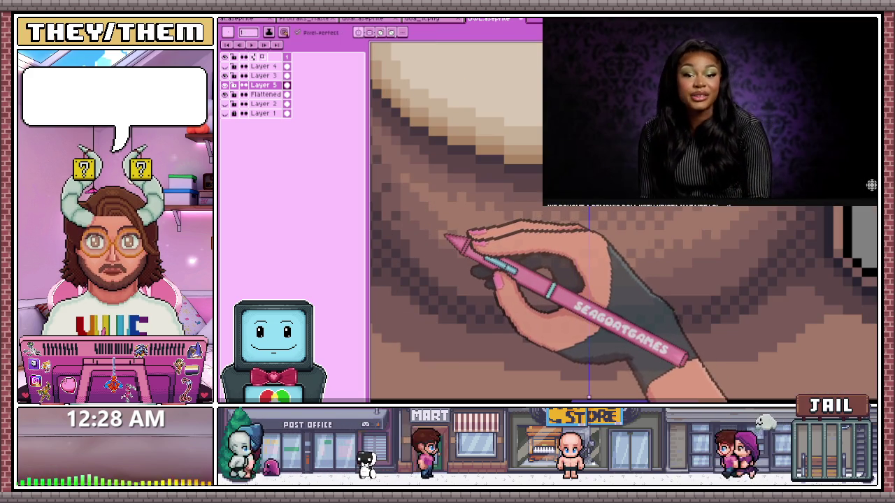
{"action": "scroll", "coordinate": [419, 202], "scroll_direction": "down", "scroll_amount": 1}
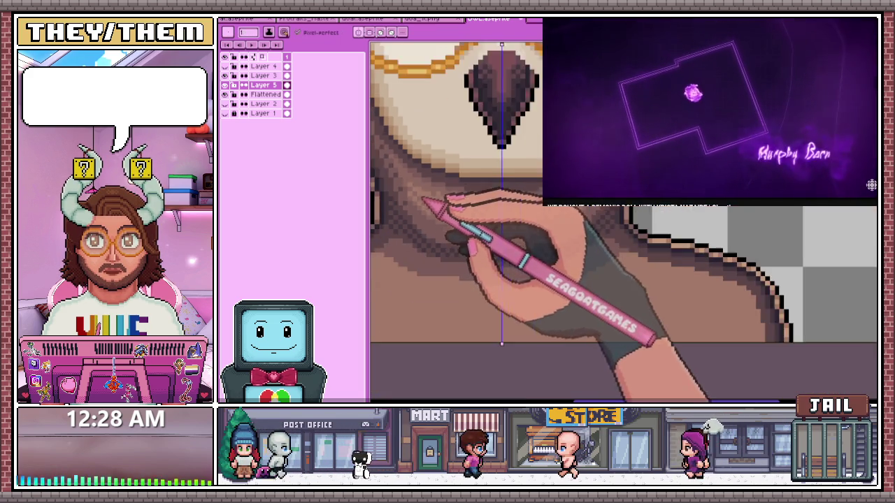
{"action": "scroll", "coordinate": [423, 199], "scroll_direction": "up", "scroll_amount": 2}
{"action": "scroll", "coordinate": [448, 220], "scroll_direction": "down", "scroll_amount": 2}
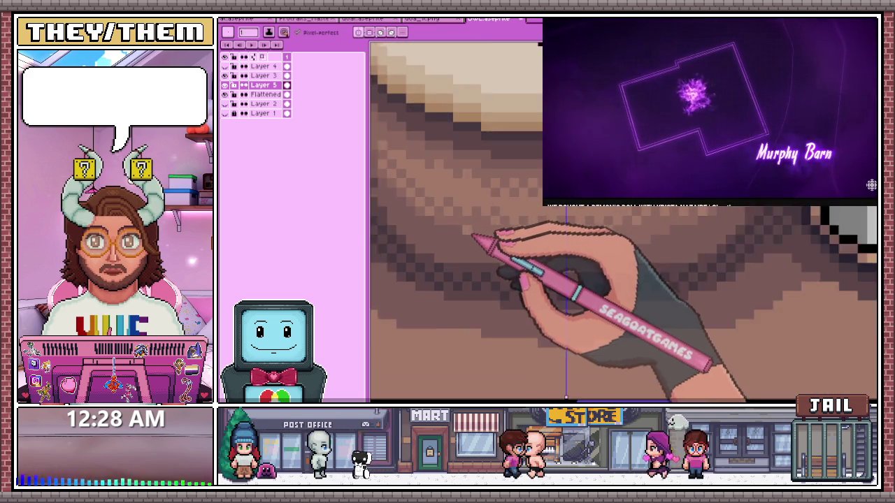
{"action": "scroll", "coordinate": [480, 207], "scroll_direction": "down", "scroll_amount": 1}
{"action": "scroll", "coordinate": [479, 208], "scroll_direction": "up", "scroll_amount": 1}
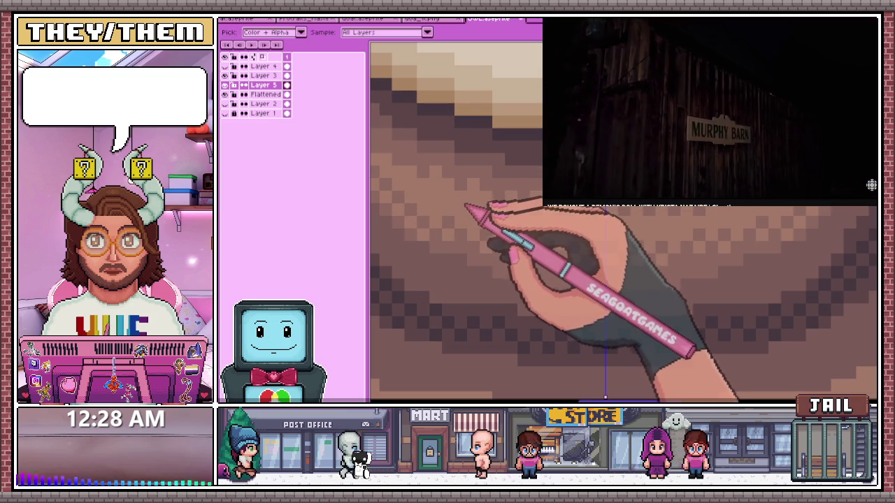
Touch up the dense dark-brown neck dither with the Pencil, blending it into the shoulders
{"action": "key", "text": "b"}
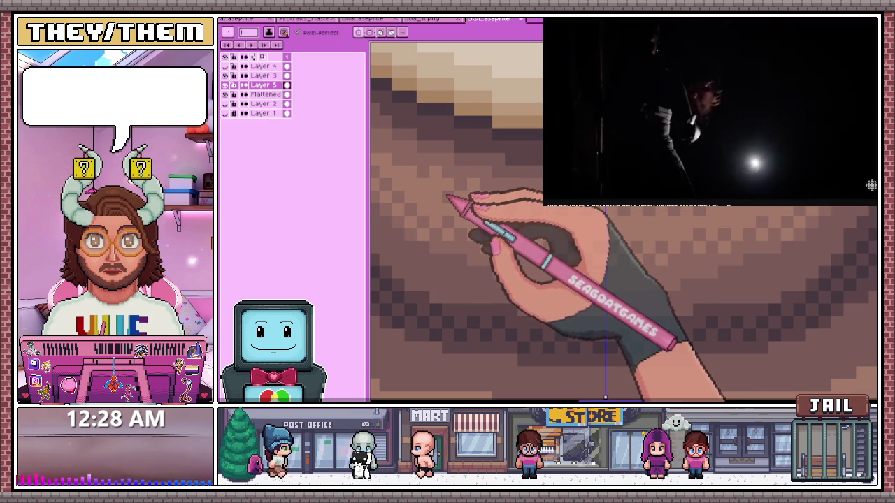
{"action": "scroll", "coordinate": [440, 187], "scroll_direction": "down", "scroll_amount": 1}
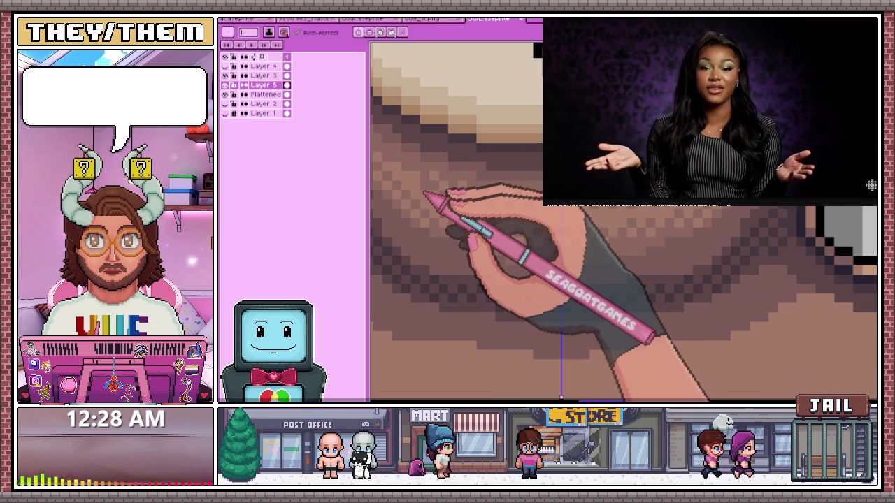
{"action": "scroll", "coordinate": [423, 192], "scroll_direction": "down", "scroll_amount": 2}
{"action": "scroll", "coordinate": [429, 202], "scroll_direction": "down", "scroll_amount": 1}
{"action": "scroll", "coordinate": [433, 206], "scroll_direction": "down", "scroll_amount": 1}
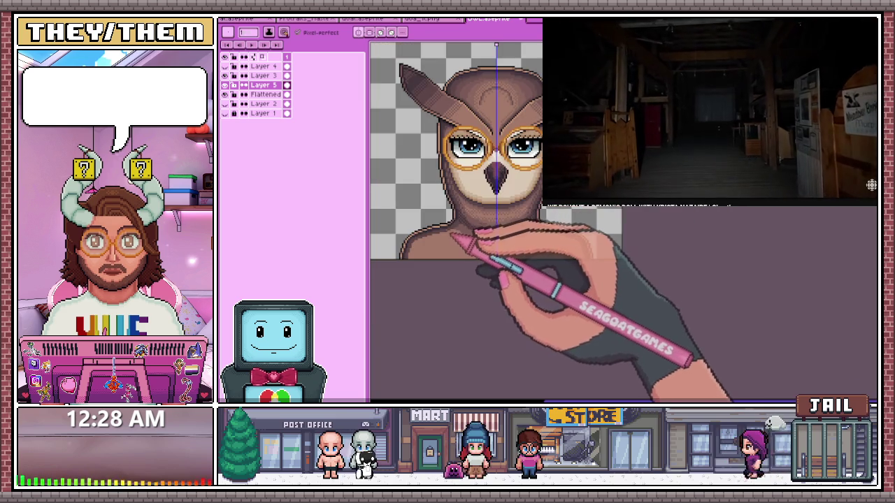
{"action": "scroll", "coordinate": [455, 240], "scroll_direction": "up", "scroll_amount": 2}
{"action": "scroll", "coordinate": [475, 222], "scroll_direction": "up", "scroll_amount": 2}
{"action": "scroll", "coordinate": [493, 225], "scroll_direction": "up", "scroll_amount": 1}
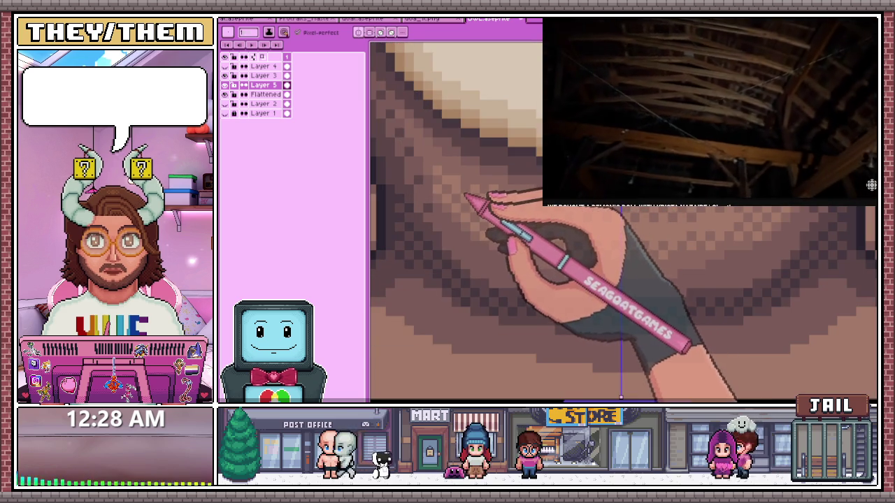
{"action": "scroll", "coordinate": [458, 187], "scroll_direction": "down", "scroll_amount": 2}
{"action": "scroll", "coordinate": [497, 253], "scroll_direction": "down", "scroll_amount": 1}
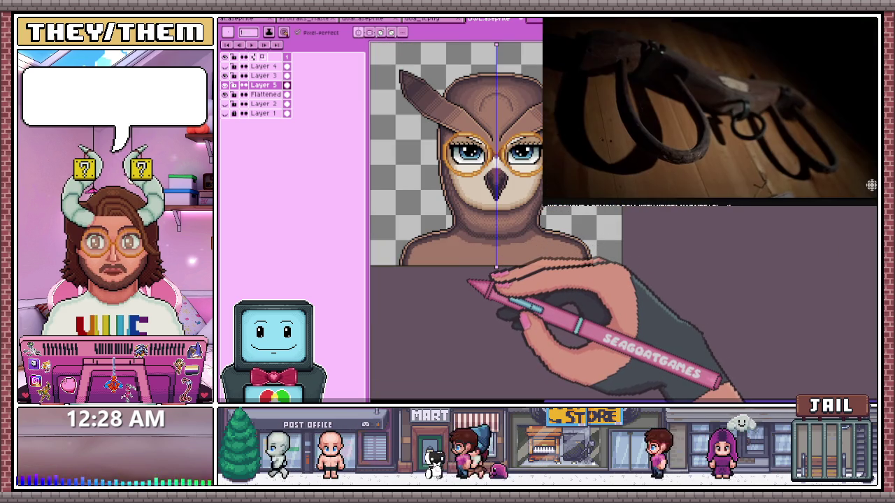
{"action": "scroll", "coordinate": [433, 139], "scroll_direction": "up", "scroll_amount": 2}
{"action": "scroll", "coordinate": [489, 175], "scroll_direction": "down", "scroll_amount": 2}
{"action": "scroll", "coordinate": [505, 187], "scroll_direction": "down", "scroll_amount": 3}
{"action": "scroll", "coordinate": [504, 185], "scroll_direction": "up", "scroll_amount": 3}
{"action": "scroll", "coordinate": [490, 209], "scroll_direction": "up", "scroll_amount": 1}
{"action": "scroll", "coordinate": [482, 203], "scroll_direction": "up", "scroll_amount": 2}
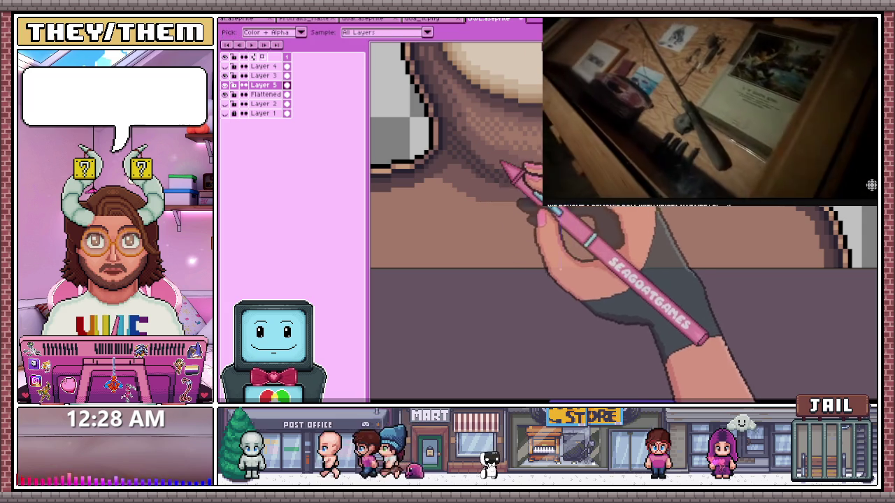
{"action": "scroll", "coordinate": [494, 188], "scroll_direction": "up", "scroll_amount": 2}
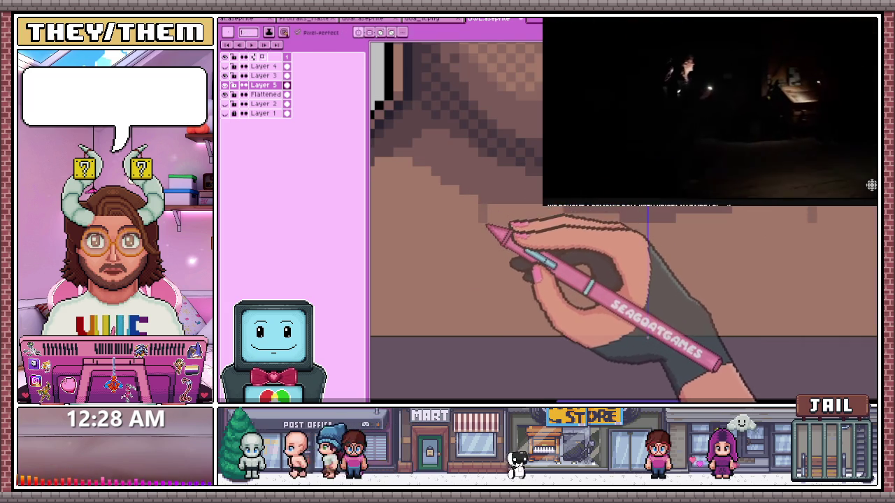
{"action": "scroll", "coordinate": [500, 232], "scroll_direction": "down", "scroll_amount": 2}
{"action": "scroll", "coordinate": [495, 224], "scroll_direction": "up", "scroll_amount": 1}
{"action": "scroll", "coordinate": [489, 238], "scroll_direction": "down", "scroll_amount": 1}
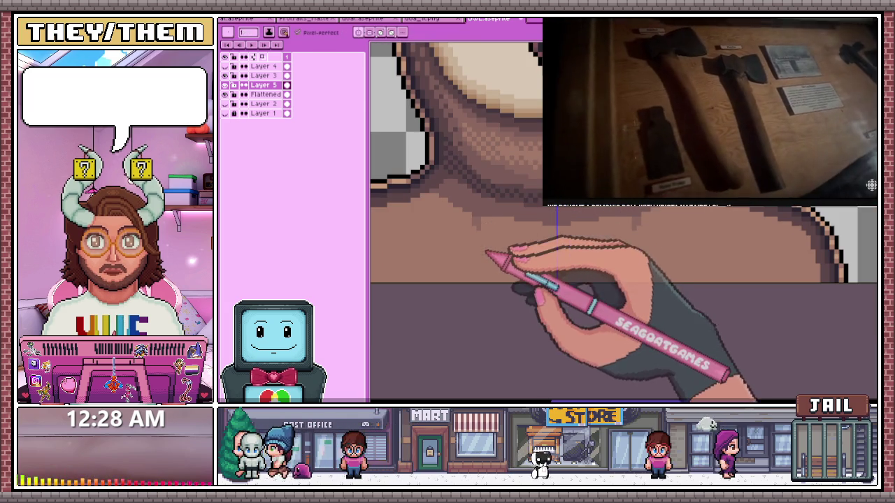
{"action": "scroll", "coordinate": [496, 231], "scroll_direction": "down", "scroll_amount": 1}
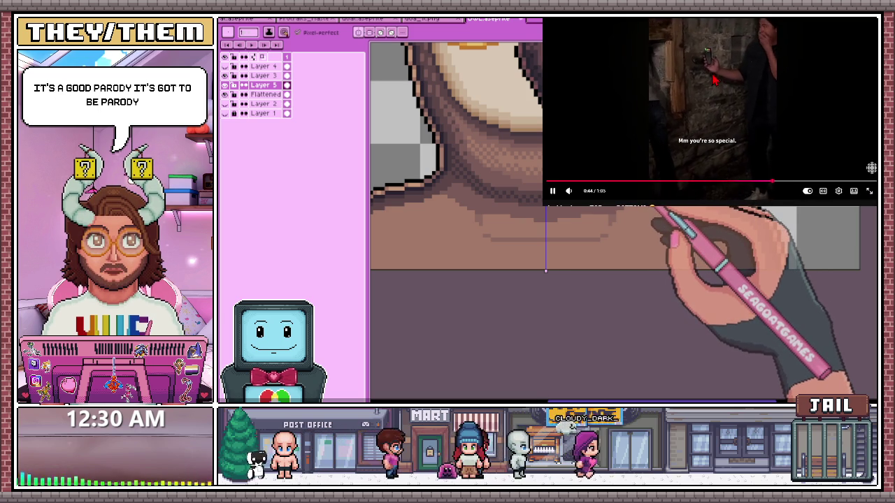
{"action": "scroll", "coordinate": [744, 101], "scroll_direction": "down", "scroll_amount": 3}
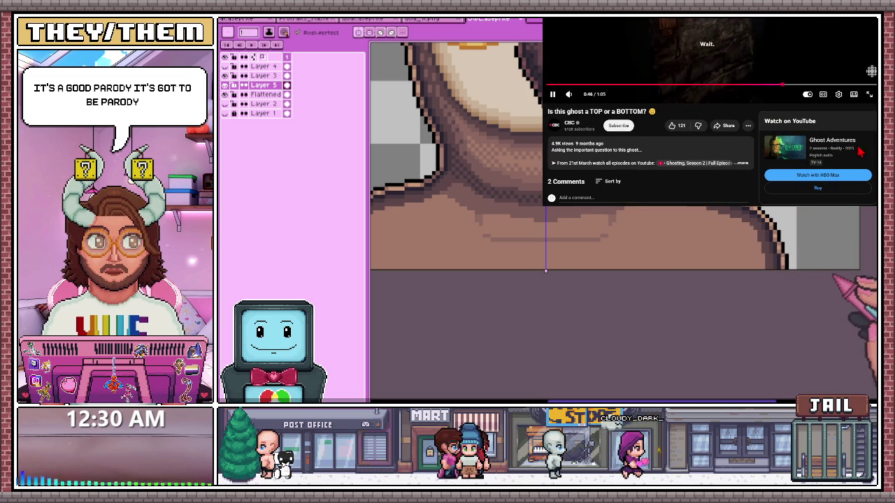
{"action": "scroll", "coordinate": [699, 143], "scroll_direction": "up", "scroll_amount": 3}
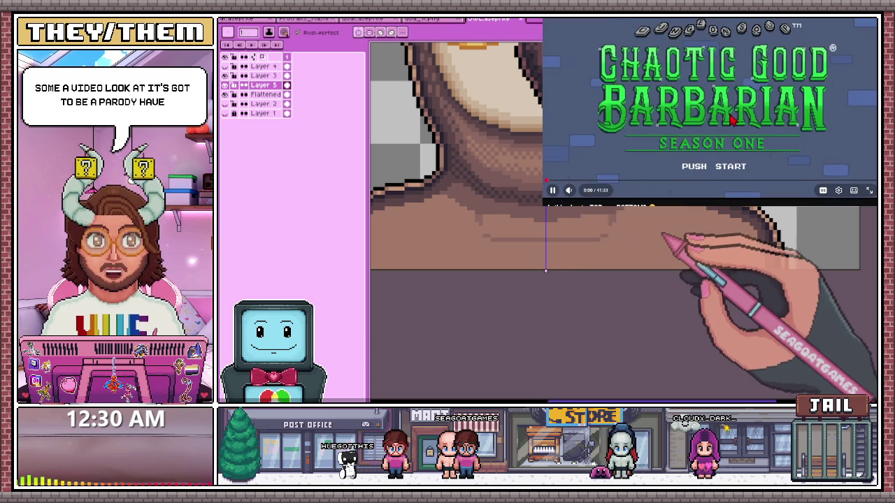
{"action": "left_click", "coordinate": [723, 119]}
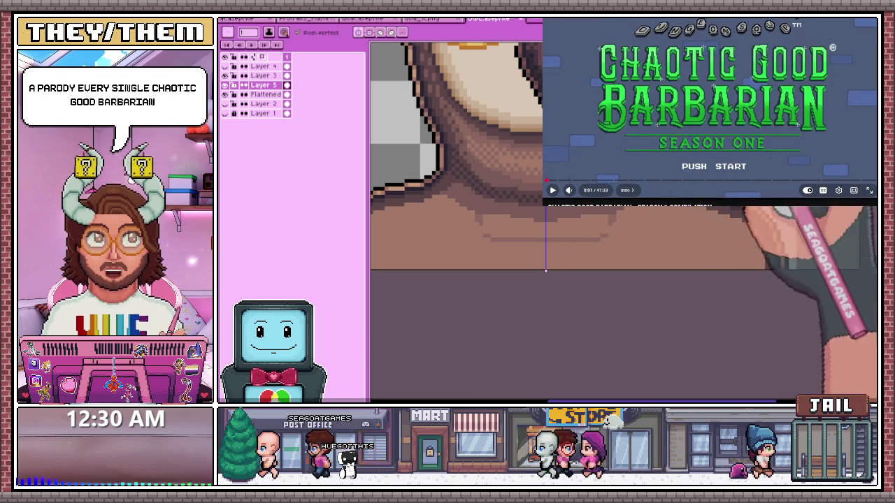
{"action": "left_click", "coordinate": [708, 102]}
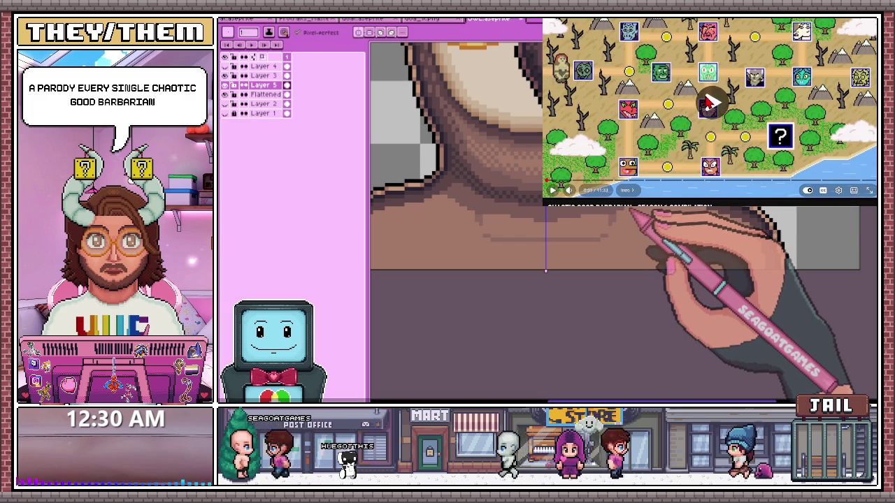
{"action": "left_click", "coordinate": [552, 190]}
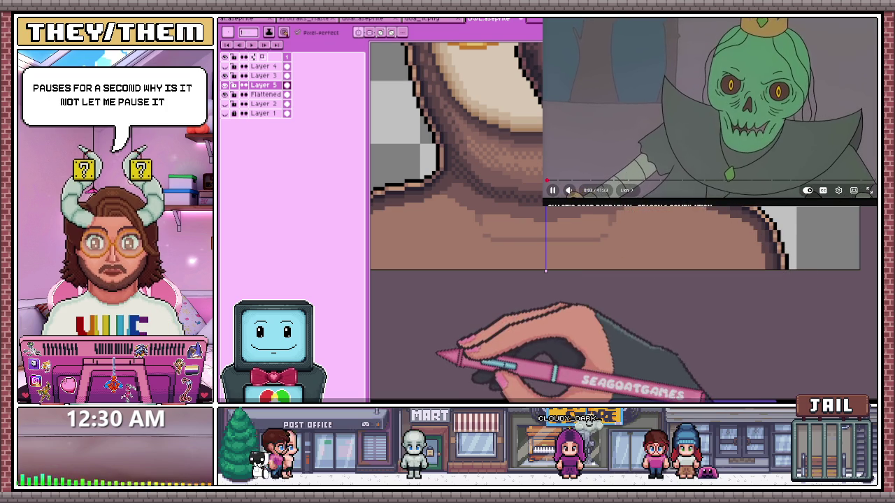
{"action": "left_click", "coordinate": [585, 168]}
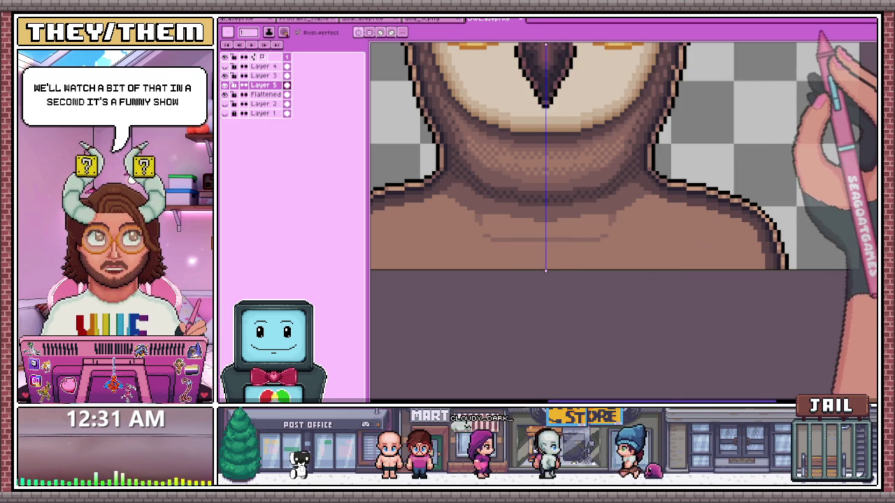
{"action": "scroll", "coordinate": [619, 268], "scroll_direction": "down", "scroll_amount": 5}
Switch to the finished mouse character file, then to the portrait sprite sheet
{"action": "scroll", "coordinate": [603, 260], "scroll_direction": "up", "scroll_amount": 2}
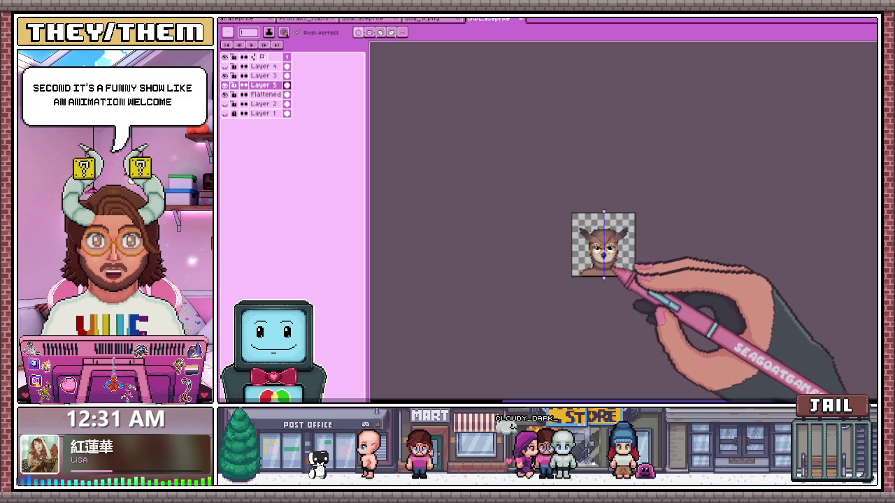
{"action": "scroll", "coordinate": [603, 260], "scroll_direction": "up", "scroll_amount": 2}
{"action": "scroll", "coordinate": [603, 260], "scroll_direction": "up", "scroll_amount": 2}
{"action": "scroll", "coordinate": [603, 273], "scroll_direction": "up", "scroll_amount": 1}
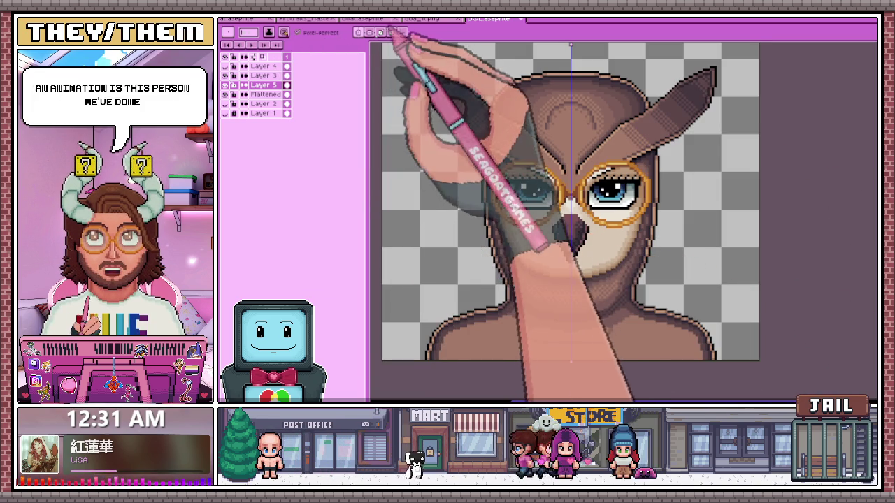
{"action": "left_click", "coordinate": [252, 19]}
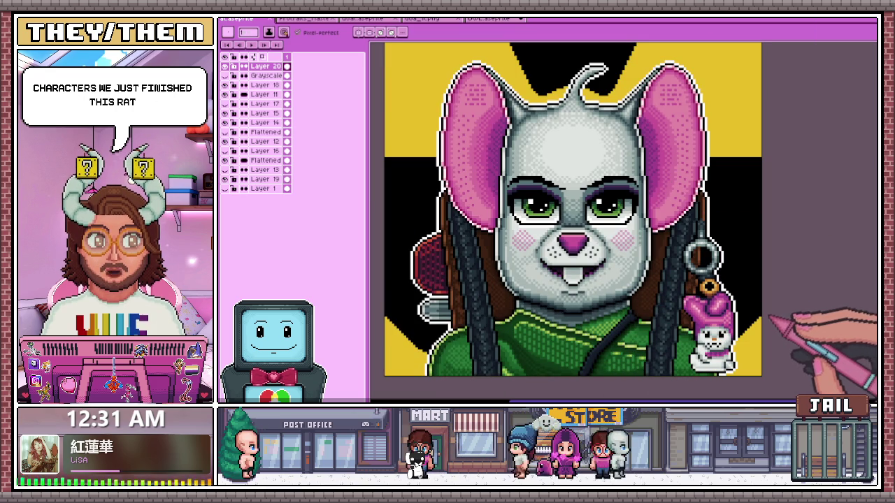
{"action": "left_click", "coordinate": [305, 20]}
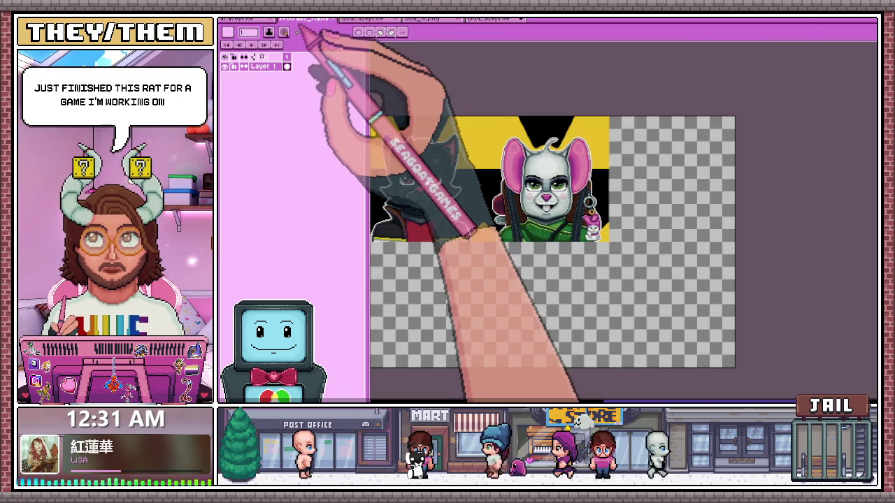
Zoom and pan the sprite sheet to view the goat and cat portraits, then return to the owl file
{"action": "scroll", "coordinate": [543, 176], "scroll_direction": "down", "scroll_amount": 1}
{"action": "scroll", "coordinate": [429, 339], "scroll_direction": "up", "scroll_amount": 2}
{"action": "scroll", "coordinate": [454, 329], "scroll_direction": "up", "scroll_amount": 3}
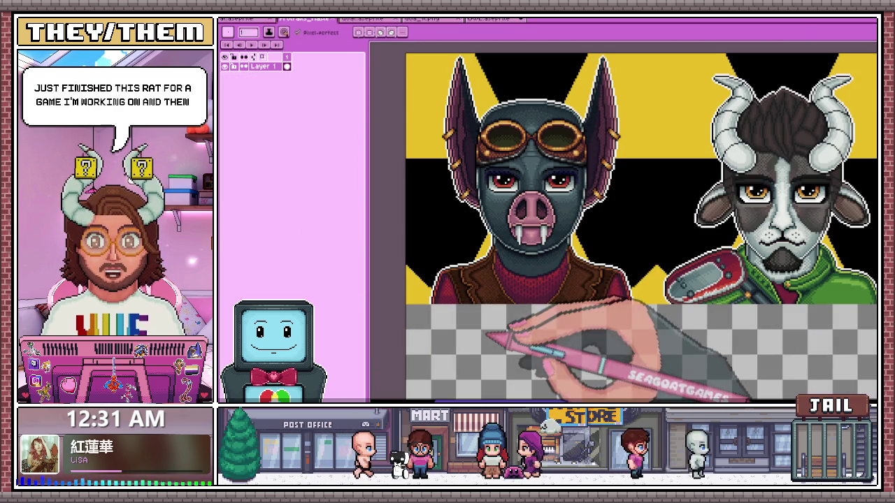
{"action": "scroll", "coordinate": [592, 188], "scroll_direction": "down", "scroll_amount": 2}
{"action": "scroll", "coordinate": [553, 244], "scroll_direction": "up", "scroll_amount": 3}
{"action": "scroll", "coordinate": [510, 302], "scroll_direction": "down", "scroll_amount": 1}
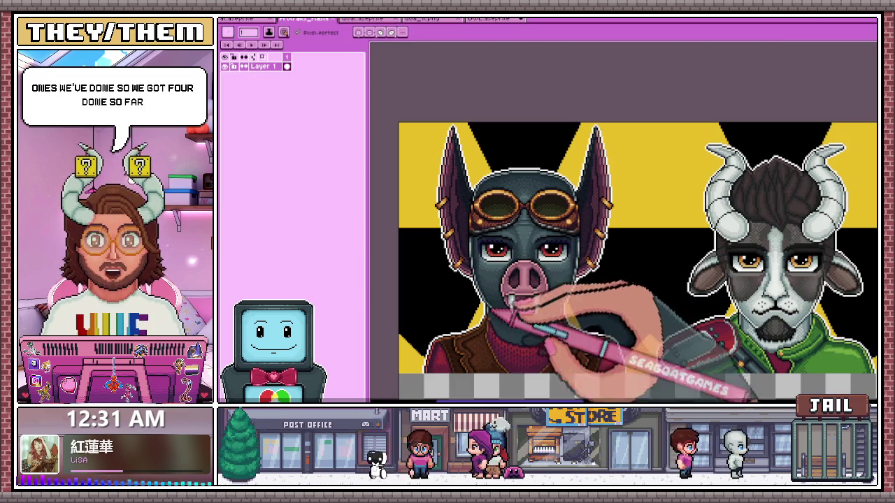
{"action": "left_click_drag", "start_coordinate": [622, 262], "coordinate": [370, 262]}
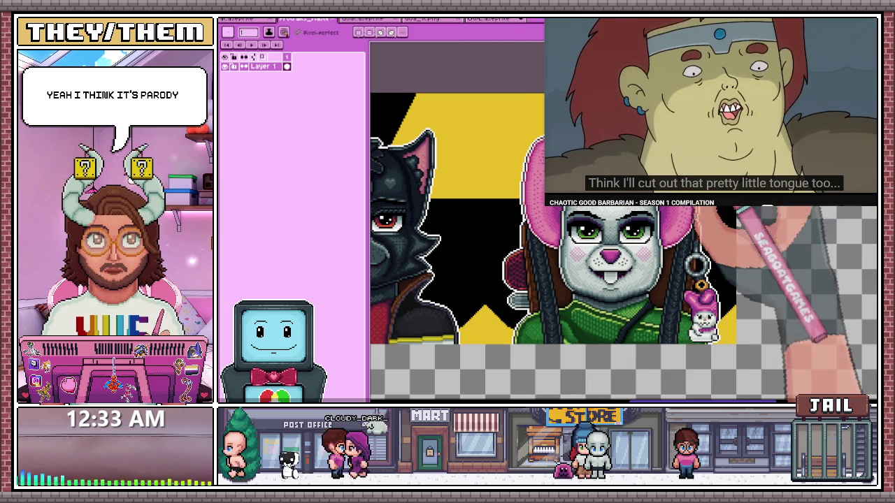
{"action": "key", "text": "ctrl+Tab"}
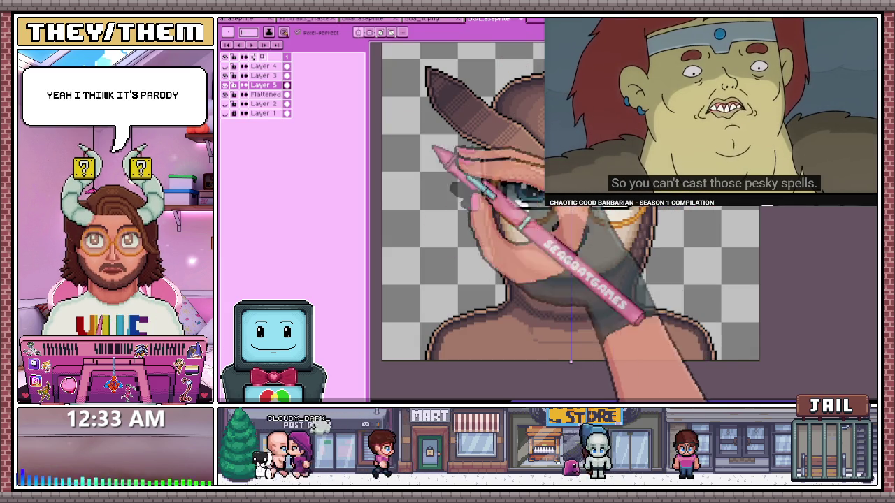
Zoom in on the curved dark outline and sample darker brown shades with the eyedropper
{"action": "scroll", "coordinate": [518, 210], "scroll_direction": "up", "scroll_amount": 1}
{"action": "scroll", "coordinate": [518, 210], "scroll_direction": "up", "scroll_amount": 1}
{"action": "scroll", "coordinate": [543, 308], "scroll_direction": "up", "scroll_amount": 2}
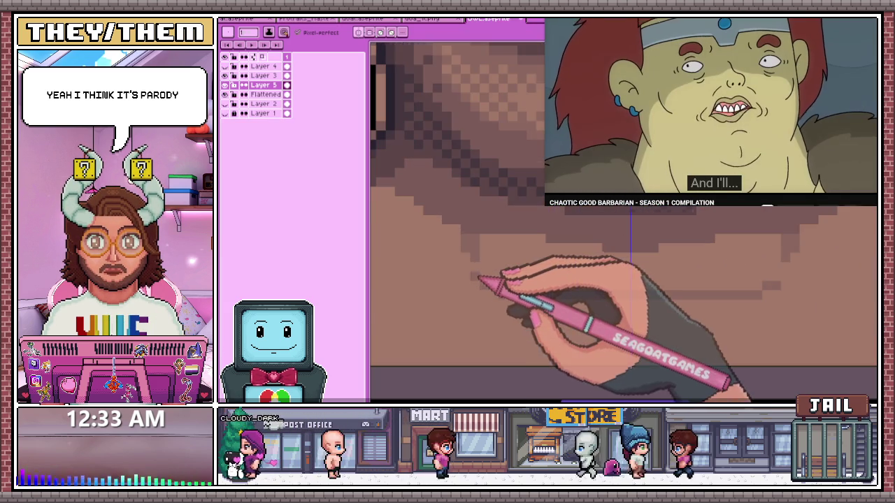
{"action": "scroll", "coordinate": [758, 399], "scroll_direction": "up", "scroll_amount": 1}
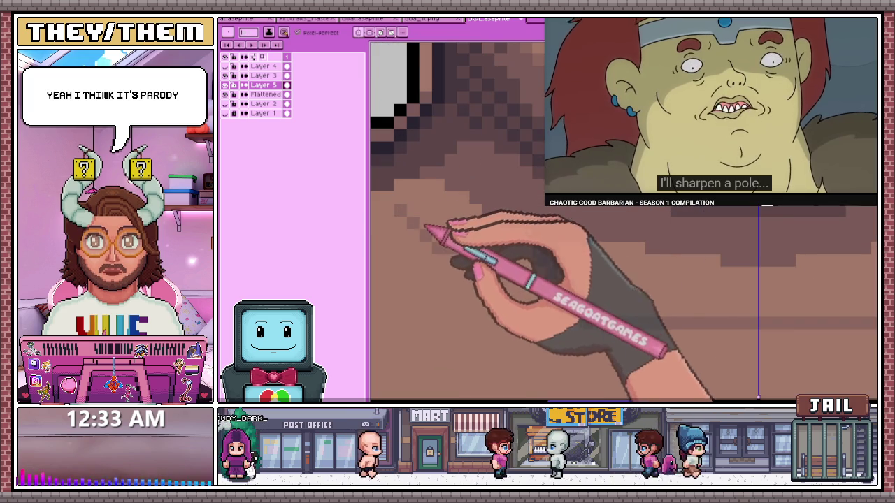
{"action": "scroll", "coordinate": [636, 360], "scroll_direction": "down", "scroll_amount": 1}
{"action": "scroll", "coordinate": [518, 283], "scroll_direction": "down", "scroll_amount": 1}
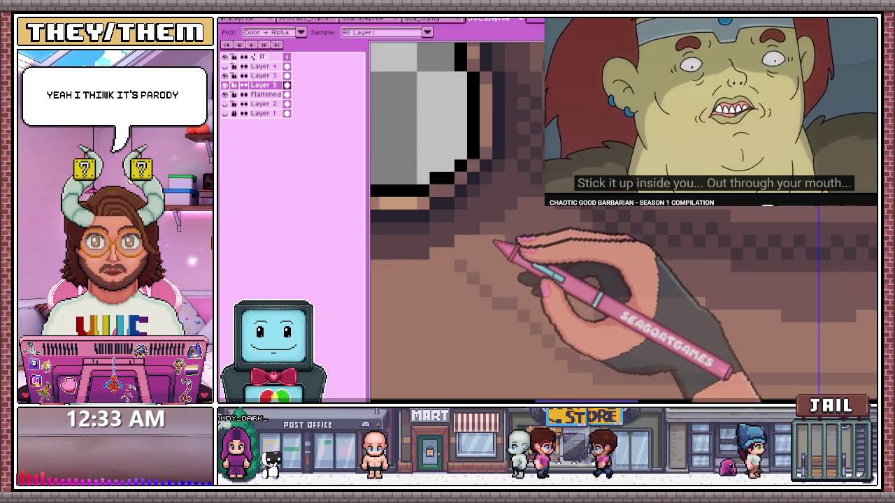
{"action": "scroll", "coordinate": [489, 252], "scroll_direction": "down", "scroll_amount": 1}
{"action": "scroll", "coordinate": [473, 240], "scroll_direction": "down", "scroll_amount": 1}
{"action": "scroll", "coordinate": [429, 259], "scroll_direction": "down", "scroll_amount": 1}
{"action": "scroll", "coordinate": [419, 286], "scroll_direction": "up", "scroll_amount": 2}
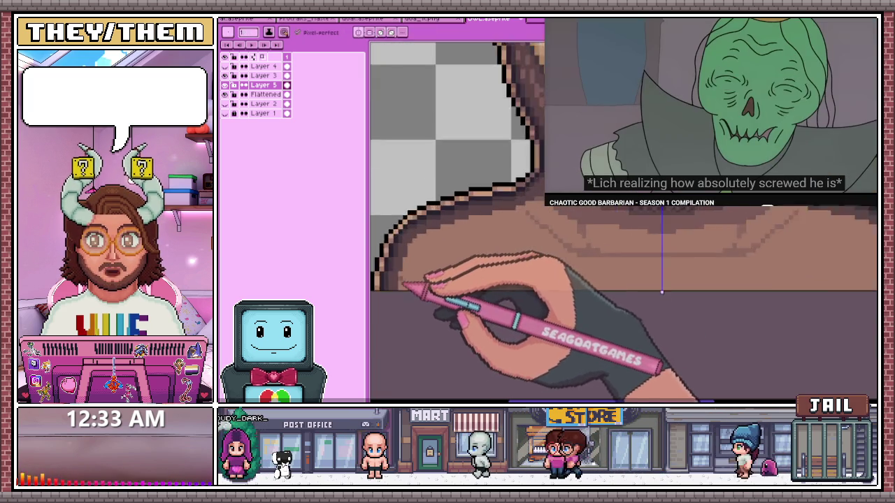
{"action": "scroll", "coordinate": [405, 280], "scroll_direction": "up", "scroll_amount": 1}
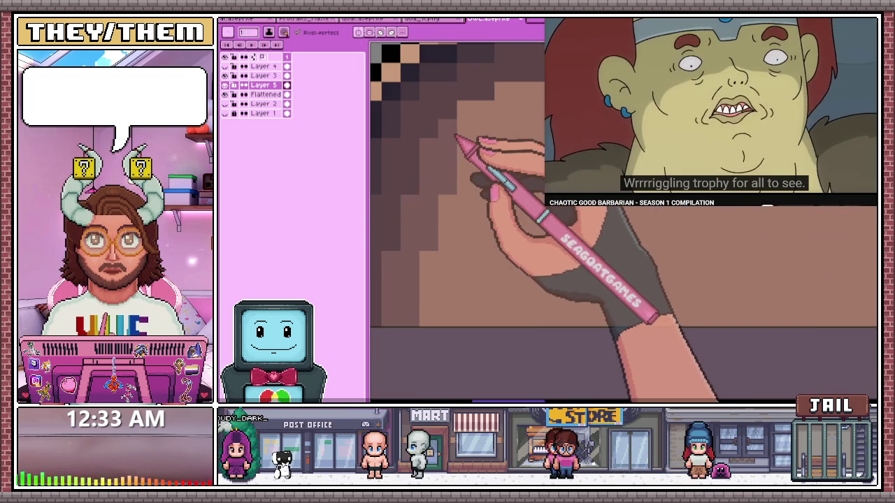
{"action": "scroll", "coordinate": [482, 140], "scroll_direction": "down", "scroll_amount": 1}
{"action": "scroll", "coordinate": [469, 187], "scroll_direction": "up", "scroll_amount": 2}
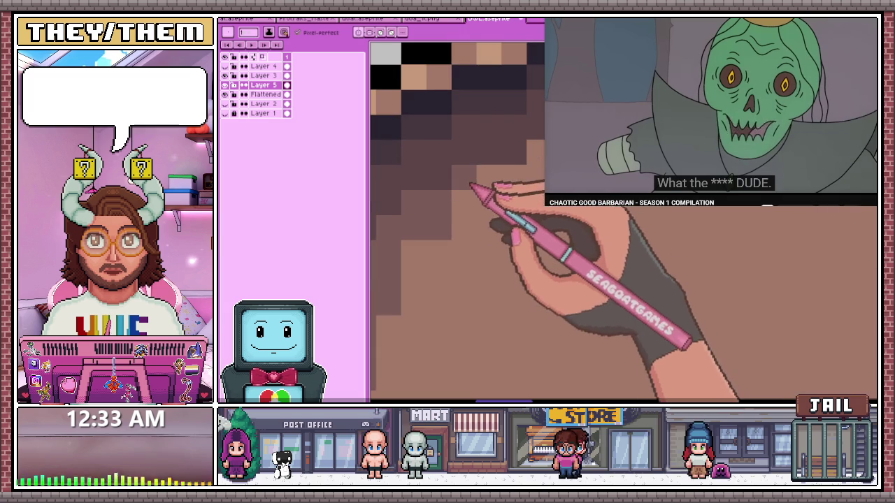
{"action": "scroll", "coordinate": [517, 218], "scroll_direction": "down", "scroll_amount": 1}
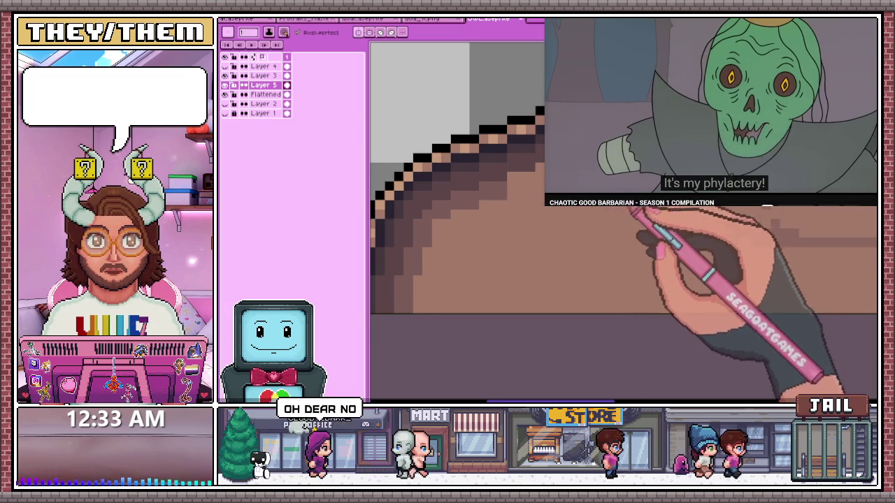
{"action": "scroll", "coordinate": [486, 176], "scroll_direction": "up", "scroll_amount": 1}
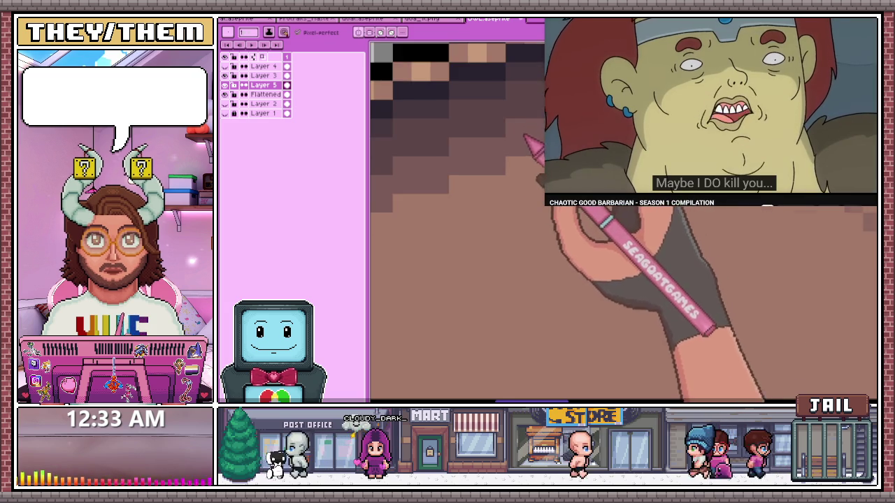
{"action": "scroll", "coordinate": [530, 140], "scroll_direction": "down", "scroll_amount": 2}
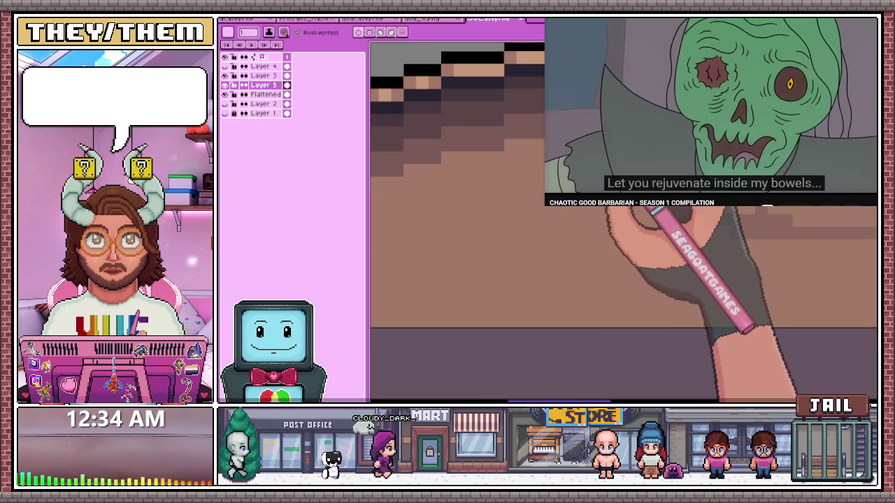
{"action": "scroll", "coordinate": [454, 133], "scroll_direction": "down", "scroll_amount": 3}
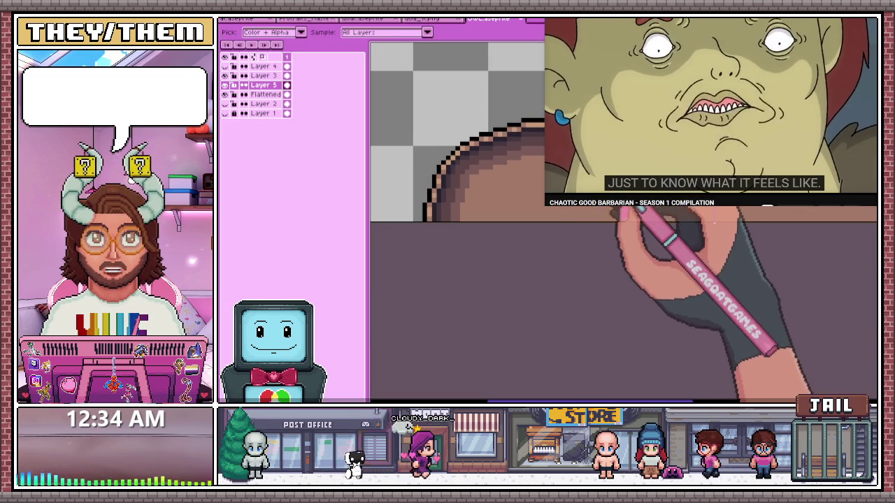
{"action": "scroll", "coordinate": [455, 133], "scroll_direction": "up", "scroll_amount": 2}
Paint stepped dark-brown shading pixels just inside the shoulder outline with the Pencil
{"action": "key", "text": "b"}
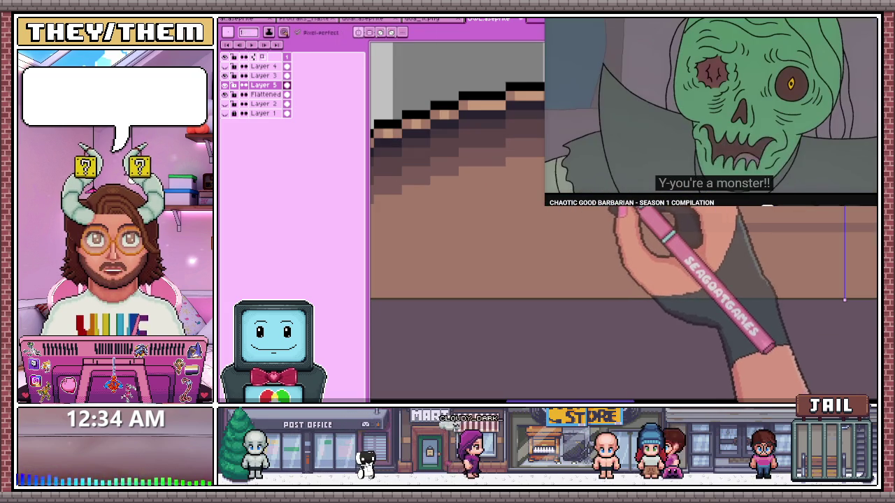
{"action": "scroll", "coordinate": [454, 133], "scroll_direction": "up", "scroll_amount": 2}
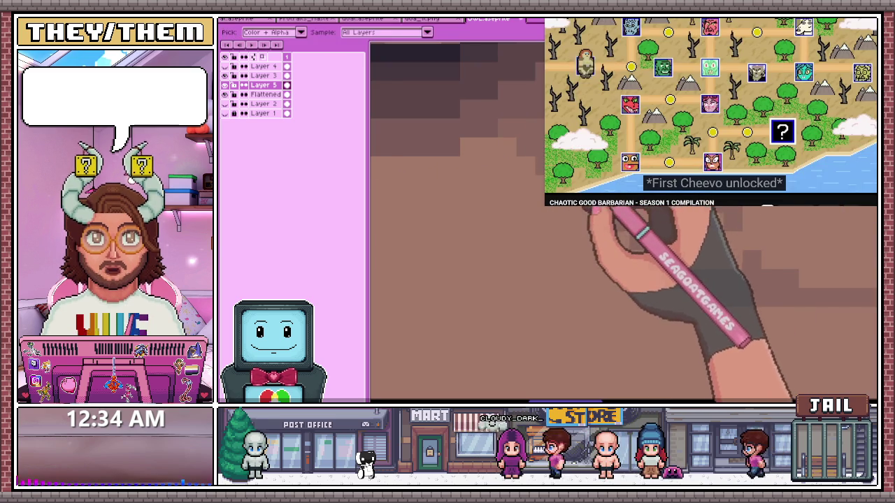
{"action": "scroll", "coordinate": [455, 133], "scroll_direction": "down", "scroll_amount": 2}
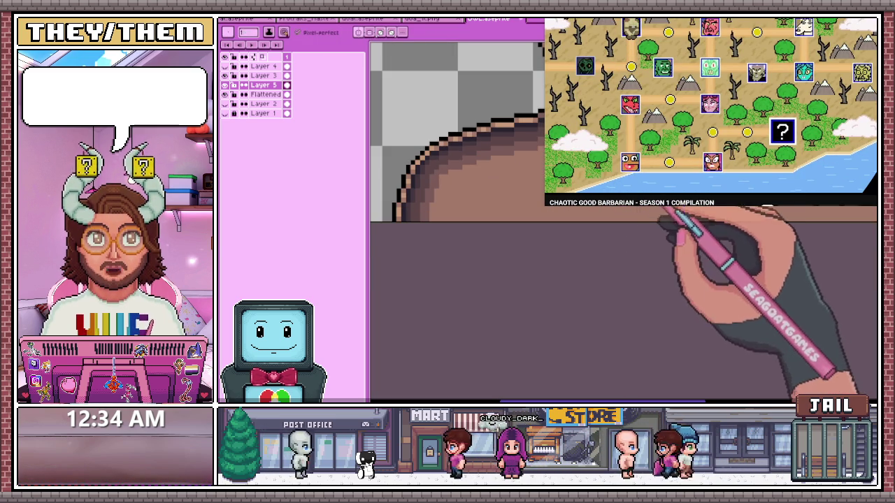
Zoom in on the shoulder outline and sample a darker brown shading colour from the figure
{"action": "scroll", "coordinate": [454, 133], "scroll_direction": "up", "scroll_amount": 2}
{"action": "scroll", "coordinate": [454, 132], "scroll_direction": "down", "scroll_amount": 1}
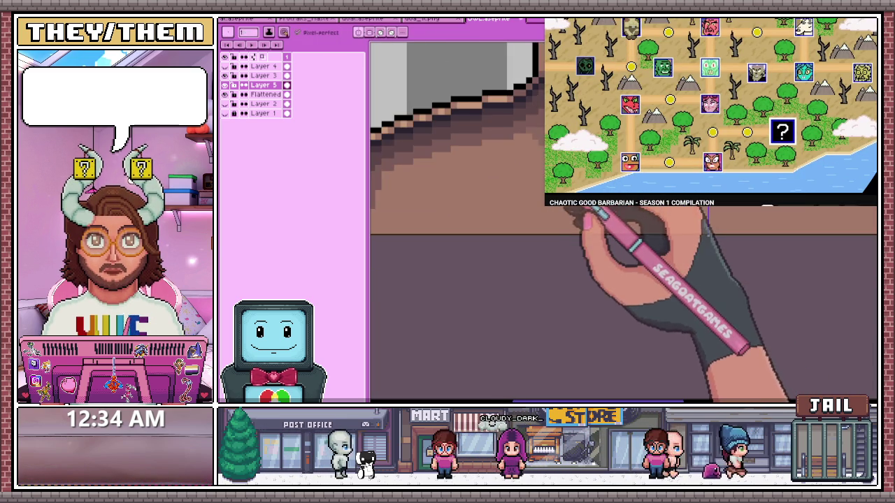
{"action": "scroll", "coordinate": [454, 133], "scroll_direction": "up", "scroll_amount": 1}
{"action": "scroll", "coordinate": [454, 133], "scroll_direction": "up", "scroll_amount": 1}
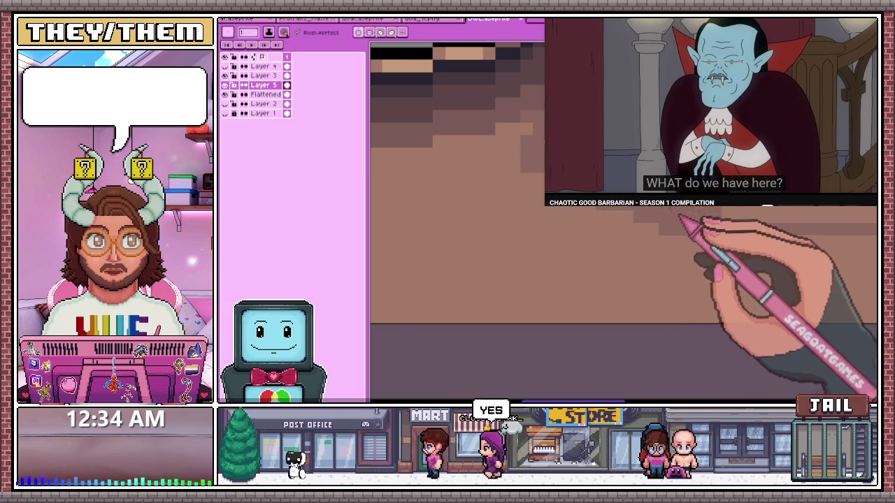
{"action": "scroll", "coordinate": [454, 139], "scroll_direction": "down", "scroll_amount": 2}
{"action": "scroll", "coordinate": [455, 175], "scroll_direction": "up", "scroll_amount": 3}
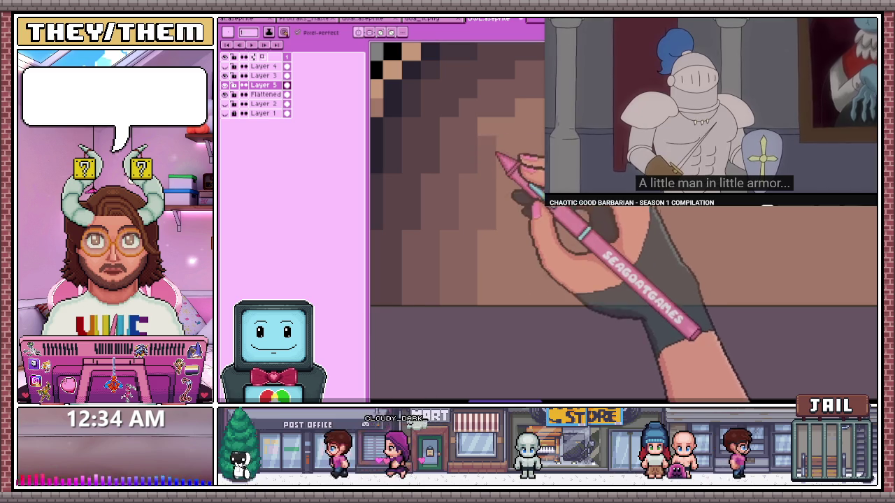
{"action": "key", "text": "alt"}
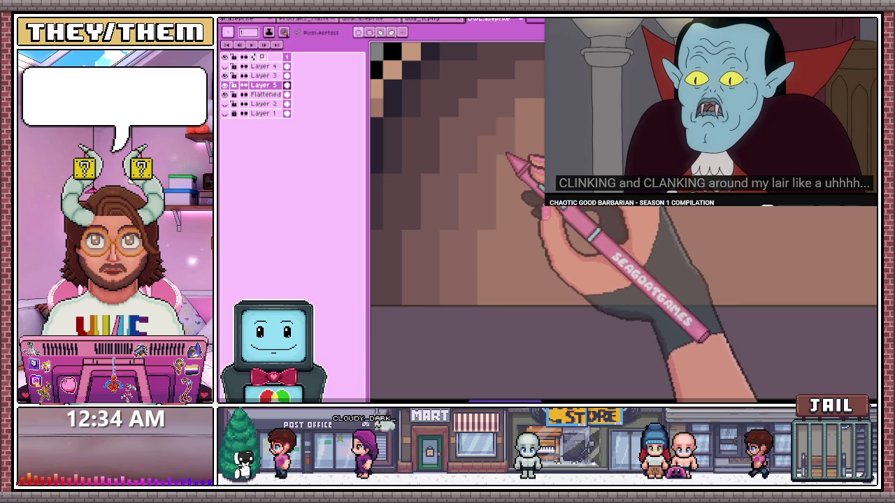
Extend the darker brown steps along the skin's edge, tucking tan highlights under the stepped black outline
{"action": "scroll", "coordinate": [511, 179], "scroll_direction": "down", "scroll_amount": 2}
{"action": "scroll", "coordinate": [498, 186], "scroll_direction": "down", "scroll_amount": 1}
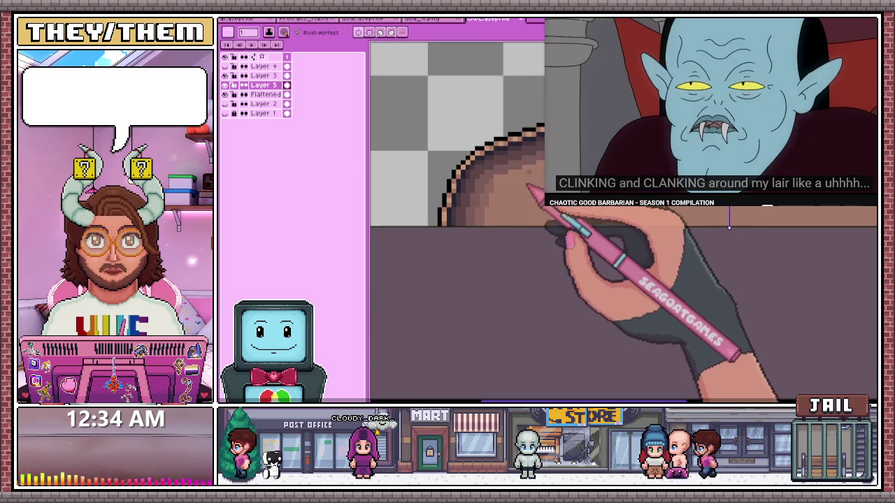
{"action": "scroll", "coordinate": [545, 192], "scroll_direction": "up", "scroll_amount": 2}
{"action": "scroll", "coordinate": [489, 216], "scroll_direction": "up", "scroll_amount": 2}
{"action": "scroll", "coordinate": [440, 229], "scroll_direction": "up", "scroll_amount": 1}
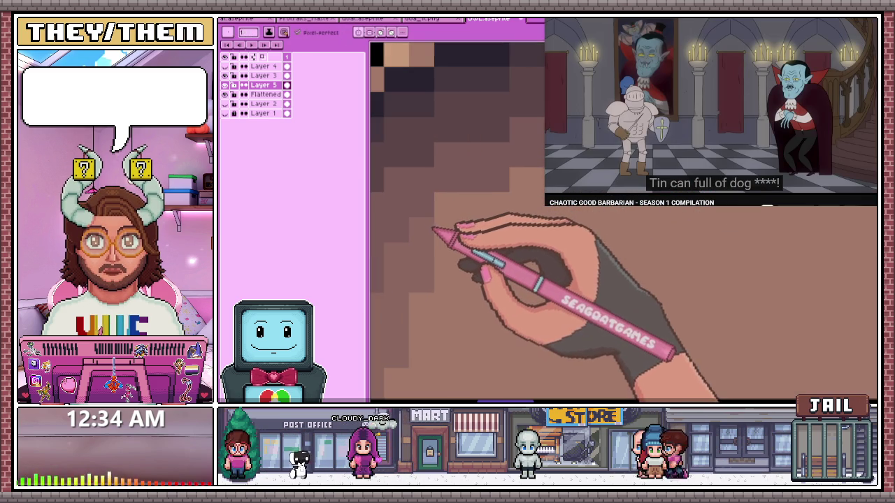
{"action": "scroll", "coordinate": [504, 209], "scroll_direction": "down", "scroll_amount": 3}
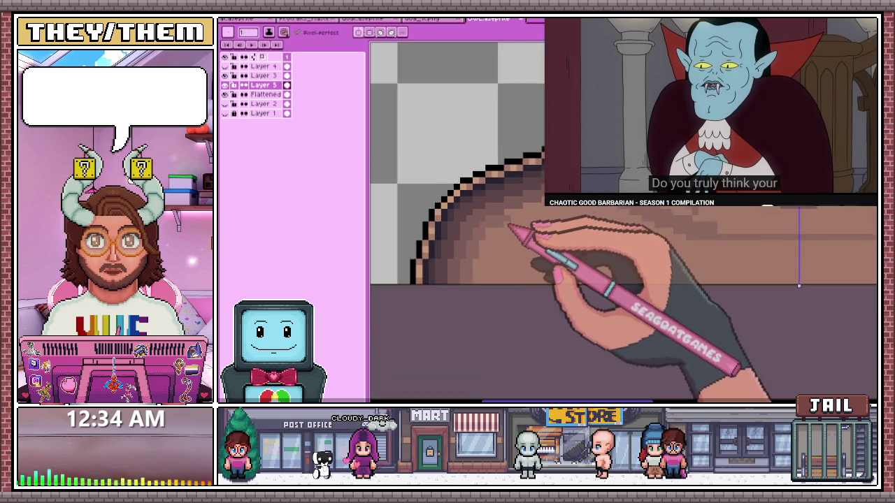
{"action": "scroll", "coordinate": [517, 215], "scroll_direction": "up", "scroll_amount": 1}
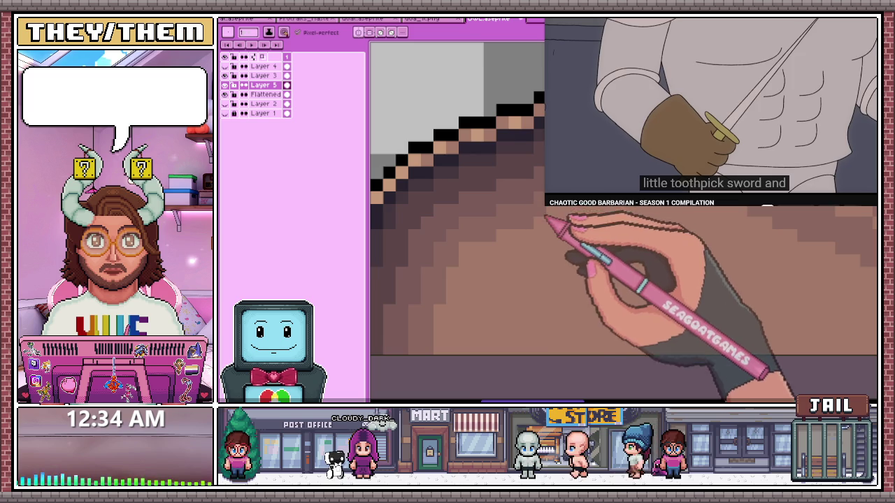
{"action": "scroll", "coordinate": [490, 234], "scroll_direction": "down", "scroll_amount": 3}
{"action": "scroll", "coordinate": [552, 223], "scroll_direction": "up", "scroll_amount": 3}
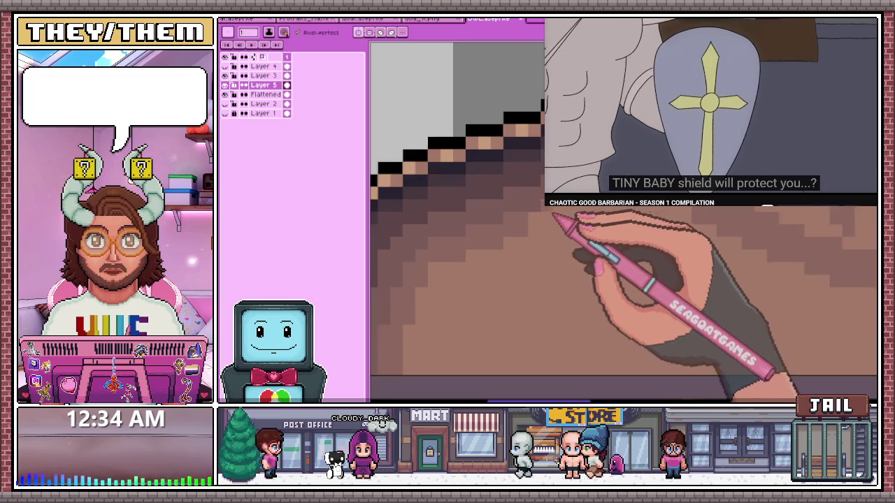
{"action": "scroll", "coordinate": [555, 216], "scroll_direction": "up", "scroll_amount": 1}
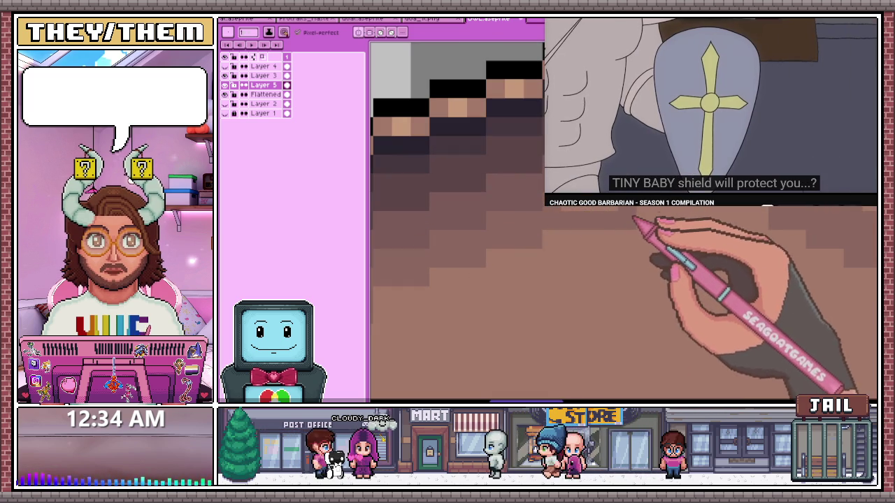
{"action": "scroll", "coordinate": [566, 222], "scroll_direction": "down", "scroll_amount": 3}
{"action": "scroll", "coordinate": [572, 215], "scroll_direction": "up", "scroll_amount": 3}
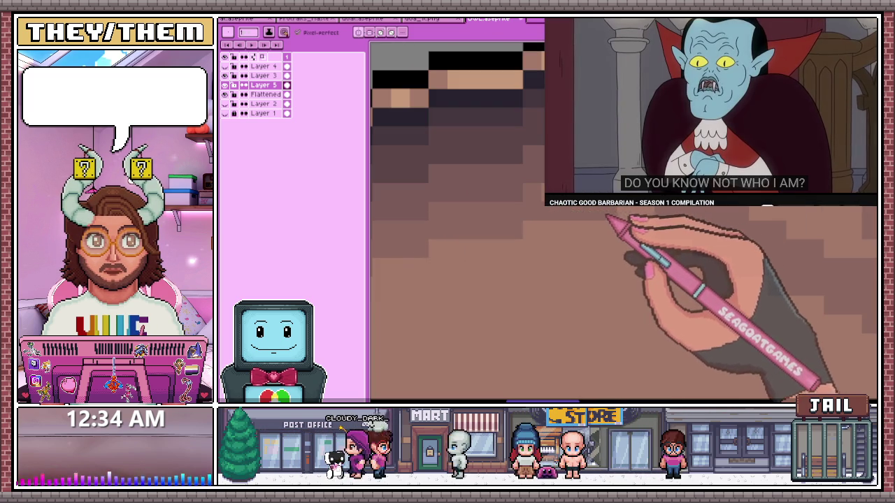
{"action": "scroll", "coordinate": [563, 210], "scroll_direction": "down", "scroll_amount": 1}
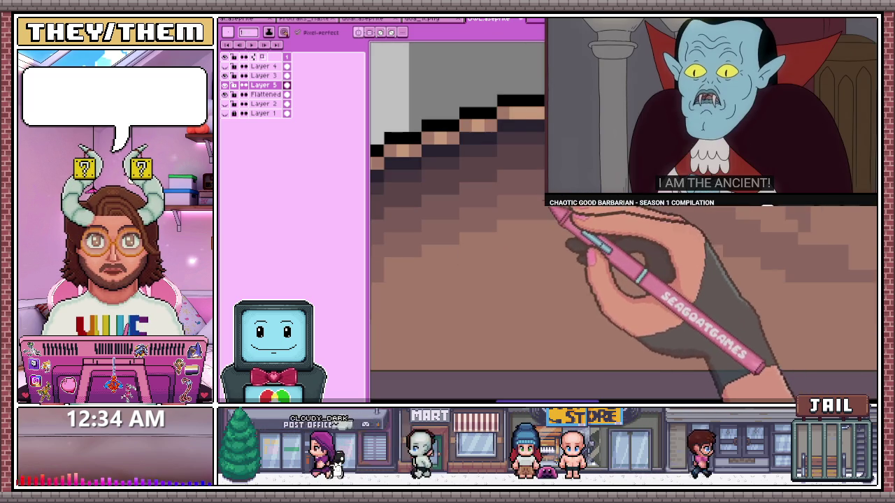
{"action": "scroll", "coordinate": [563, 213], "scroll_direction": "down", "scroll_amount": 3}
{"action": "key", "text": "g"}
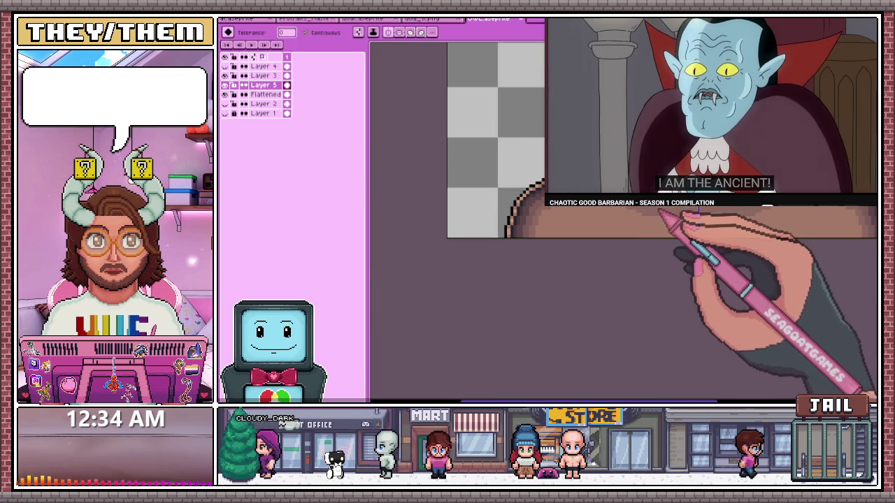
Paint more progressively darker brown bands on the skin, layered down toward the shoulder
{"action": "scroll", "coordinate": [562, 214], "scroll_direction": "down", "scroll_amount": 2}
{"action": "scroll", "coordinate": [562, 213], "scroll_direction": "up", "scroll_amount": 2}
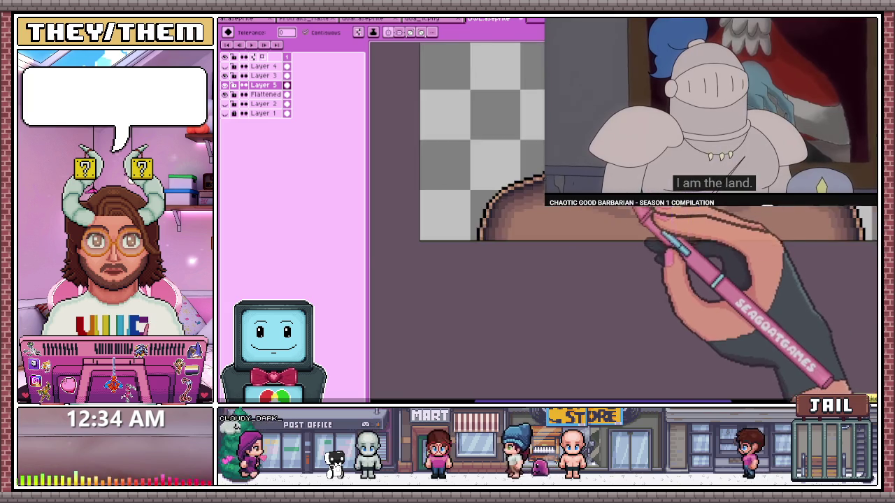
{"action": "scroll", "coordinate": [563, 213], "scroll_direction": "up", "scroll_amount": 2}
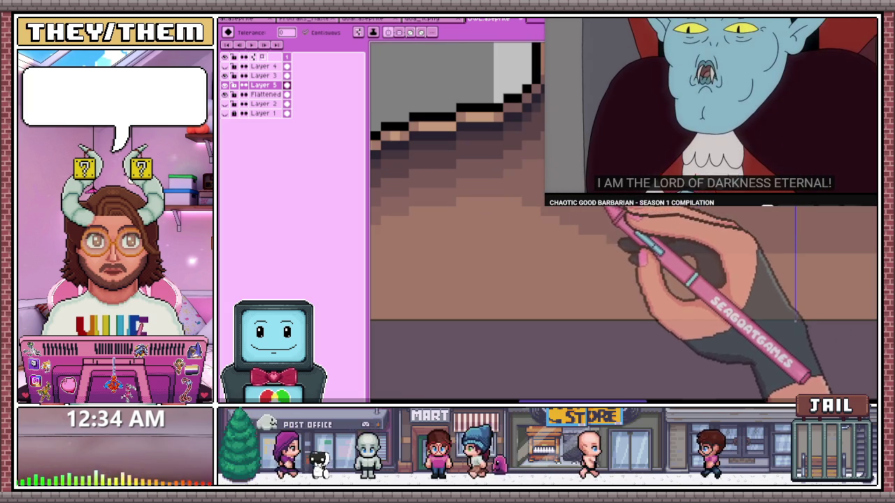
{"action": "key", "text": "b"}
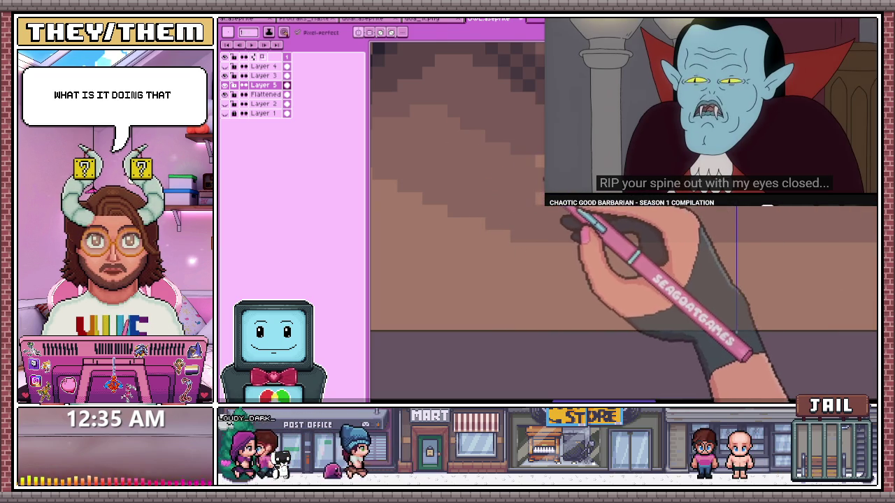
{"action": "key", "text": "g"}
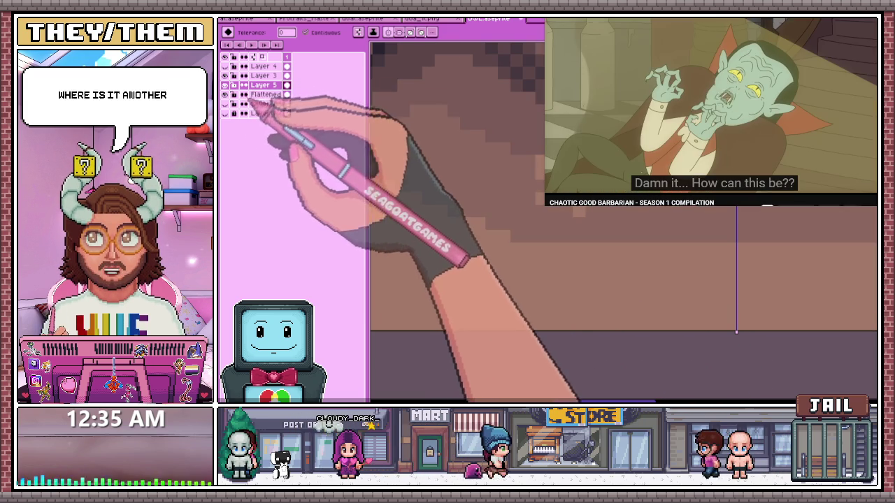
Combine Layer 5's new shading into the Flattened layer using Merge Down
{"action": "scroll", "coordinate": [564, 276], "scroll_direction": "down", "scroll_amount": 4}
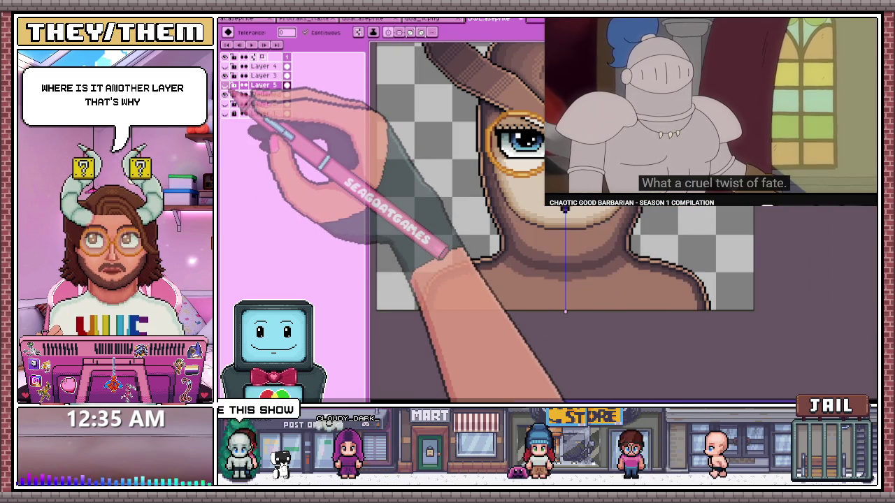
{"action": "right_click", "coordinate": [265, 89]}
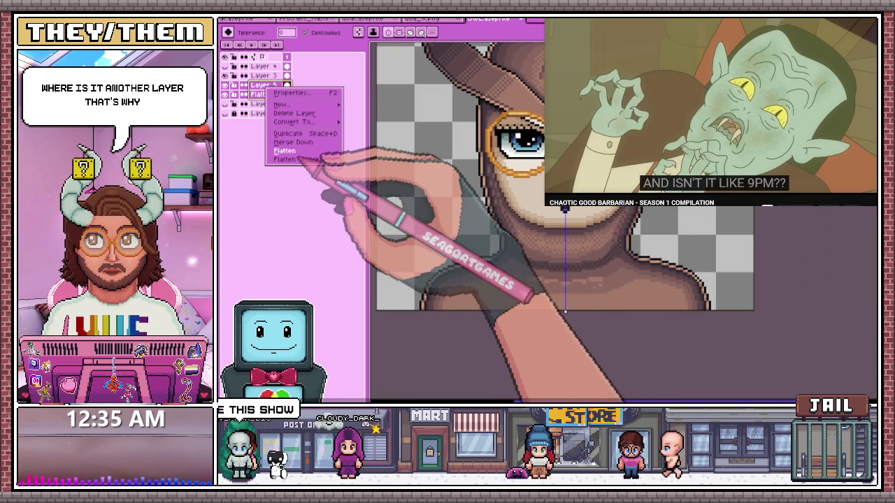
{"action": "left_click", "coordinate": [285, 151]}
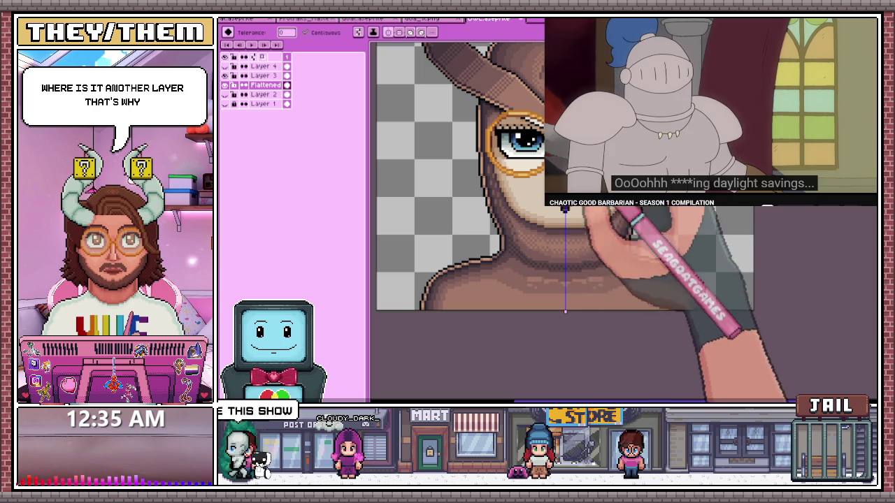
{"action": "scroll", "coordinate": [565, 210], "scroll_direction": "up", "scroll_amount": 3}
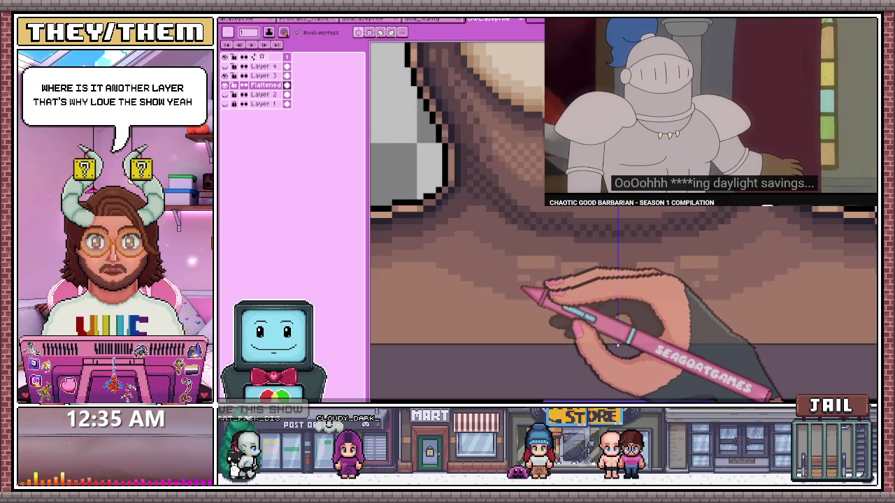
Zoom into the neck, try a dark shading band across it, then undo that stroke
{"action": "key", "text": "b"}
{"action": "scroll", "coordinate": [618, 308], "scroll_direction": "up", "scroll_amount": 2}
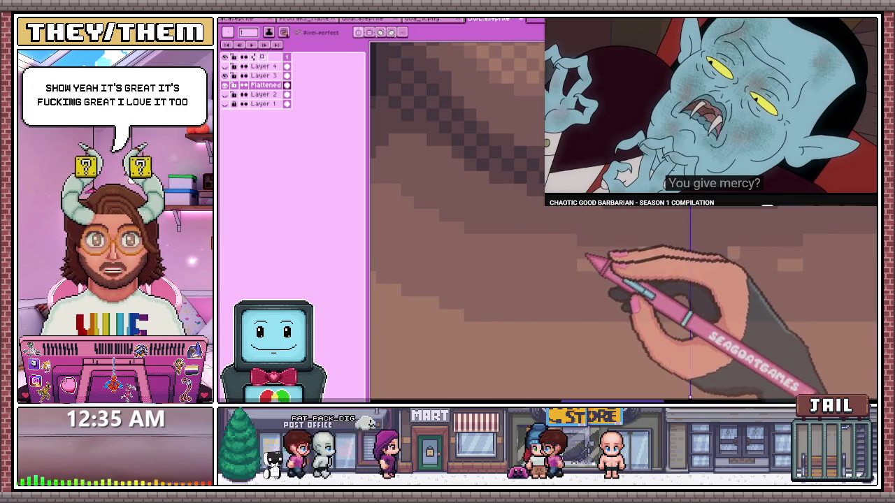
{"action": "scroll", "coordinate": [629, 266], "scroll_direction": "down", "scroll_amount": 2}
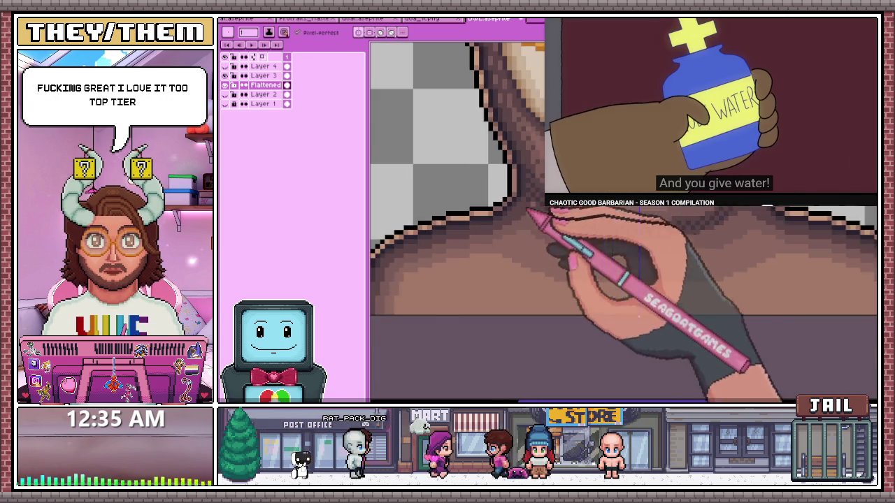
{"action": "scroll", "coordinate": [607, 249], "scroll_direction": "down", "scroll_amount": 2}
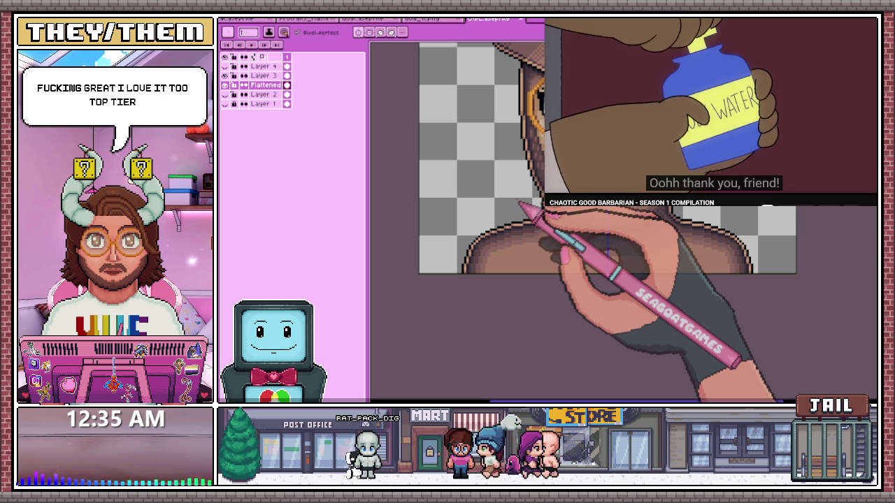
{"action": "scroll", "coordinate": [607, 250], "scroll_direction": "up", "scroll_amount": 2}
{"action": "scroll", "coordinate": [627, 231], "scroll_direction": "up", "scroll_amount": 1}
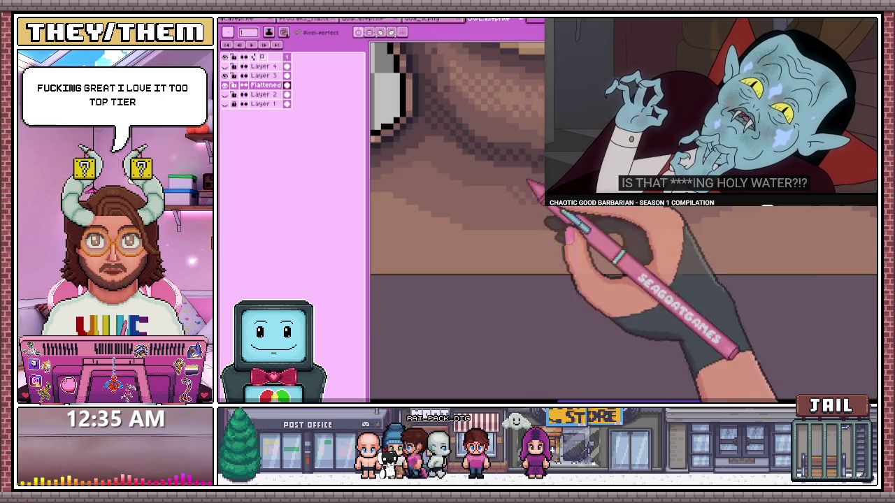
{"action": "scroll", "coordinate": [518, 210], "scroll_direction": "down", "scroll_amount": 3}
{"action": "scroll", "coordinate": [559, 222], "scroll_direction": "up", "scroll_amount": 3}
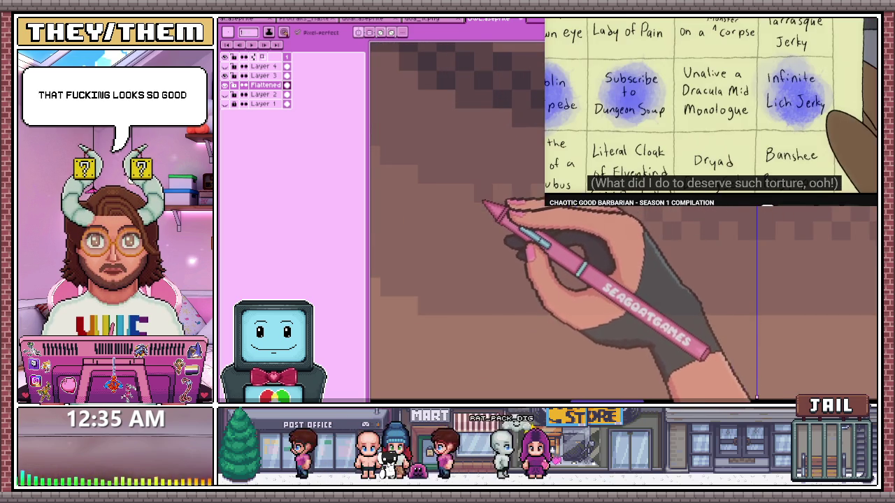
{"action": "left_click_drag", "start_coordinate": [501, 205], "coordinate": [458, 195]}
{"action": "key", "text": "ctrl+z"}
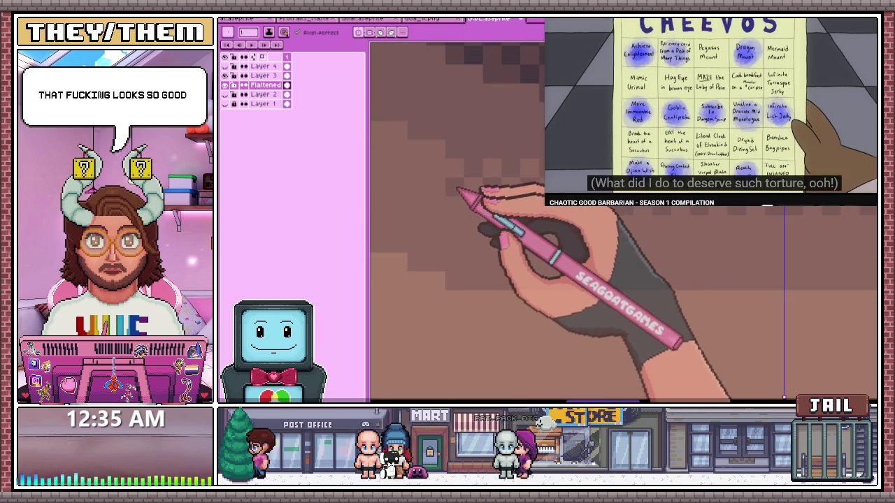
Run a checkered dither row across the lower skin, softening the step into the darker band
{"action": "scroll", "coordinate": [441, 179], "scroll_direction": "down", "scroll_amount": 2}
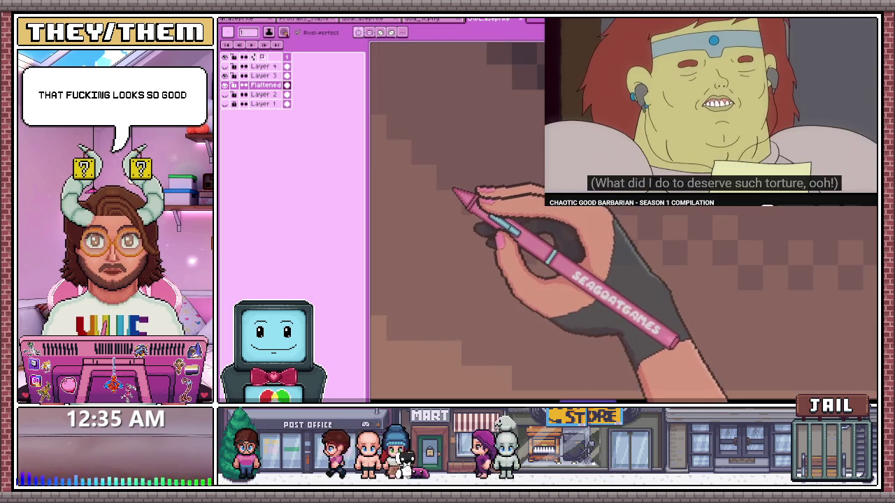
{"action": "scroll", "coordinate": [412, 193], "scroll_direction": "down", "scroll_amount": 3}
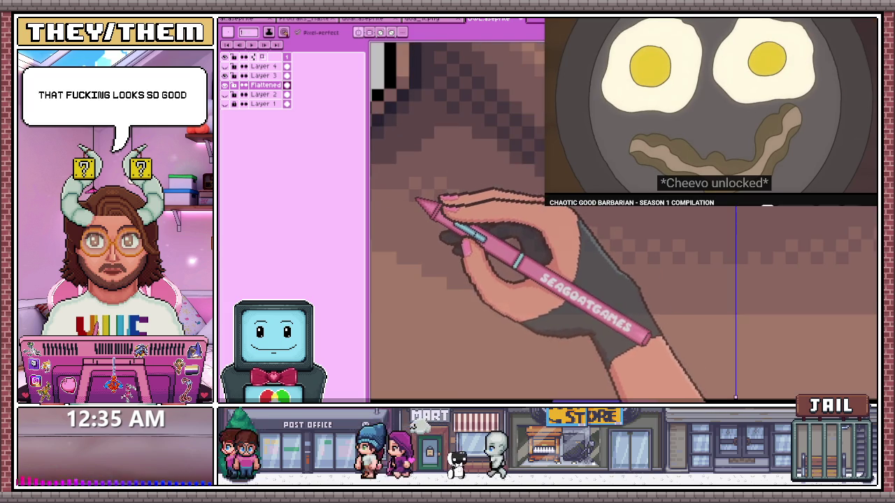
{"action": "scroll", "coordinate": [417, 201], "scroll_direction": "down", "scroll_amount": 2}
{"action": "scroll", "coordinate": [441, 192], "scroll_direction": "down", "scroll_amount": 2}
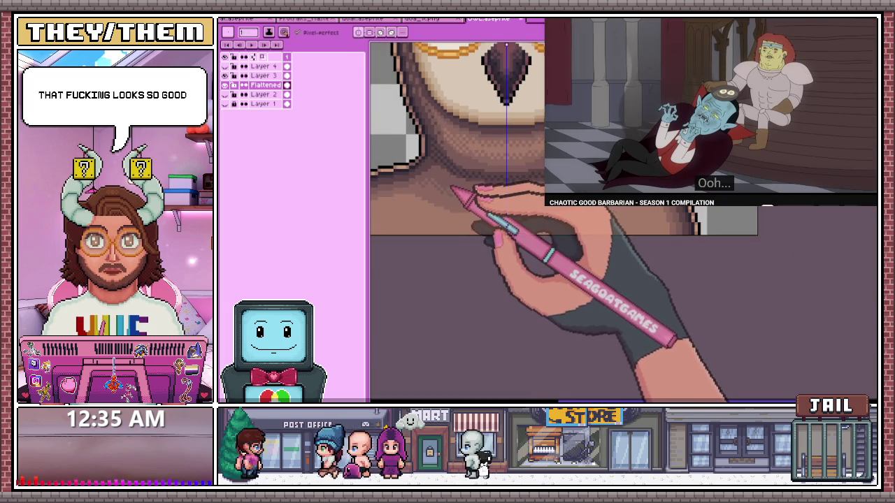
{"action": "scroll", "coordinate": [454, 190], "scroll_direction": "up", "scroll_amount": 2}
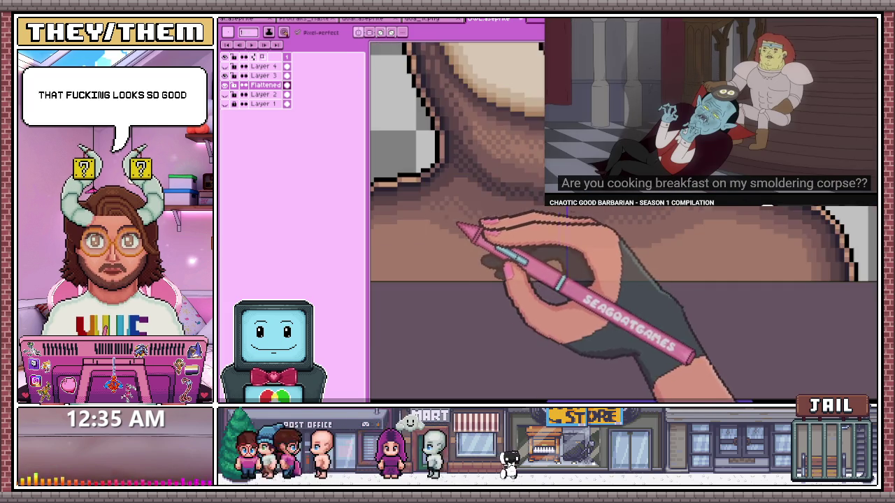
{"action": "scroll", "coordinate": [458, 226], "scroll_direction": "up", "scroll_amount": 1}
{"action": "scroll", "coordinate": [448, 215], "scroll_direction": "up", "scroll_amount": 1}
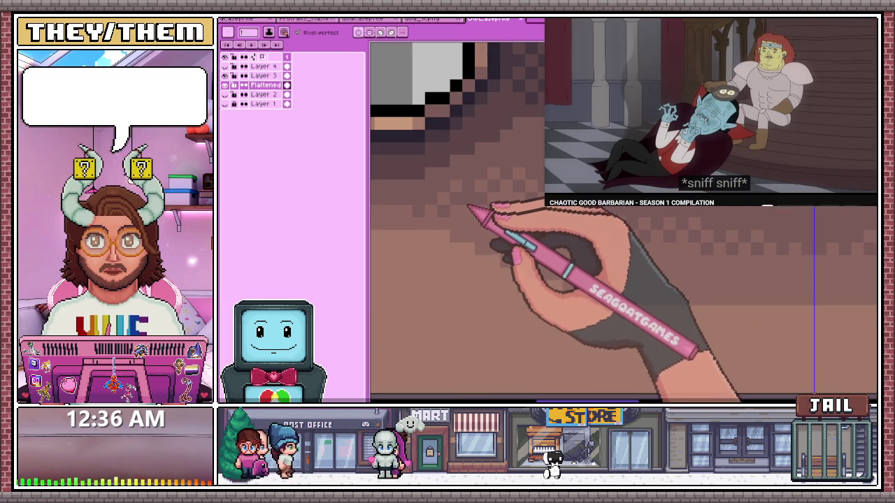
{"action": "scroll", "coordinate": [490, 175], "scroll_direction": "down", "scroll_amount": 2}
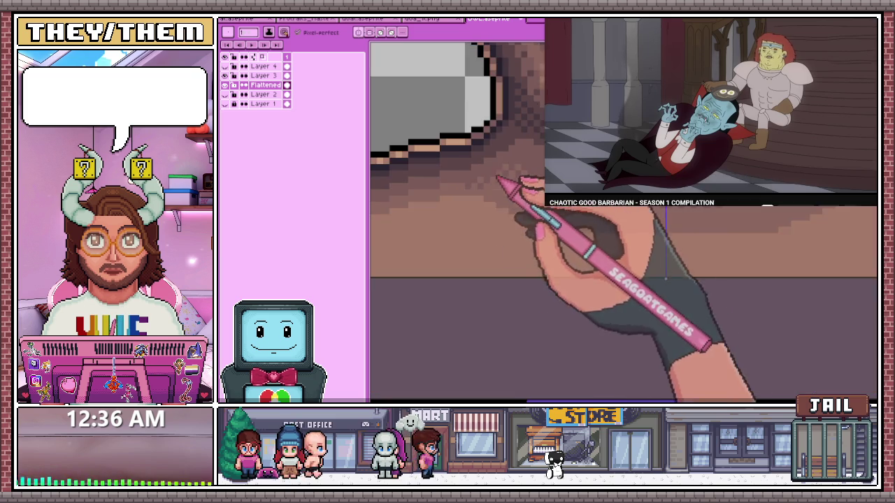
{"action": "scroll", "coordinate": [469, 194], "scroll_direction": "up", "scroll_amount": 3}
{"action": "scroll", "coordinate": [510, 200], "scroll_direction": "up", "scroll_amount": 1}
{"action": "scroll", "coordinate": [433, 200], "scroll_direction": "down", "scroll_amount": 2}
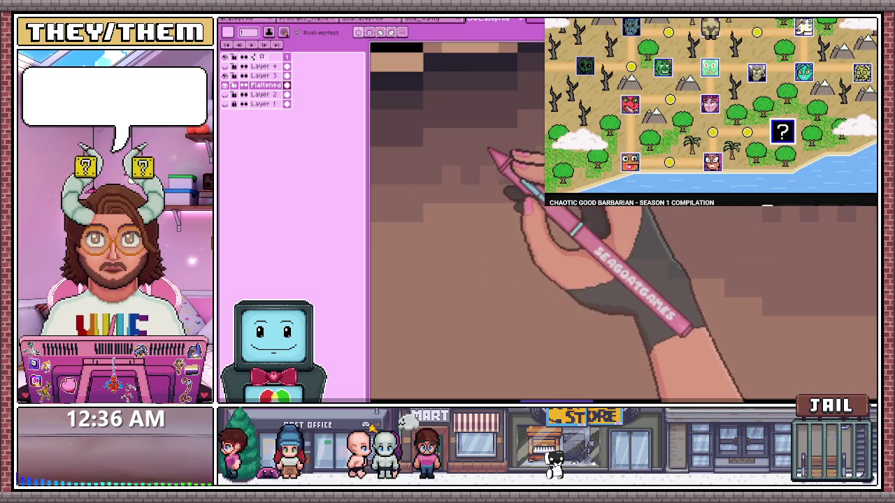
{"action": "scroll", "coordinate": [447, 209], "scroll_direction": "down", "scroll_amount": 1}
{"action": "scroll", "coordinate": [465, 215], "scroll_direction": "up", "scroll_amount": 1}
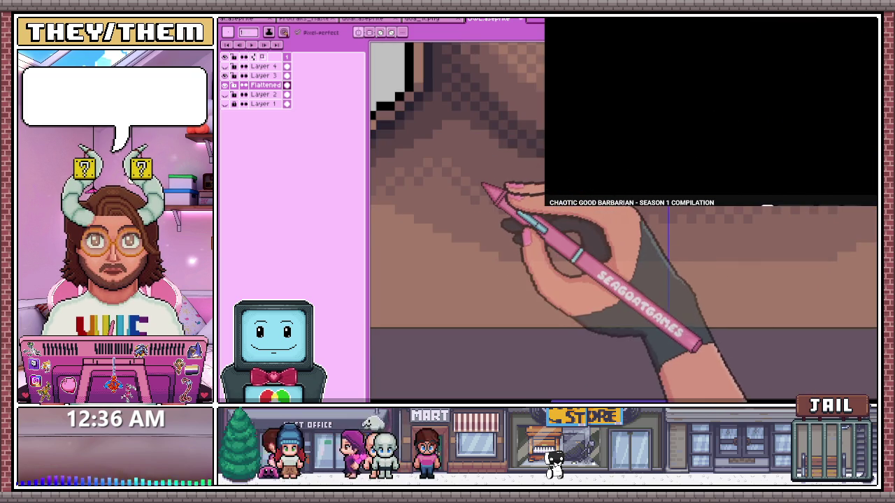
{"action": "scroll", "coordinate": [448, 210], "scroll_direction": "down", "scroll_amount": 2}
{"action": "scroll", "coordinate": [464, 224], "scroll_direction": "down", "scroll_amount": 1}
{"action": "scroll", "coordinate": [480, 240], "scroll_direction": "down", "scroll_amount": 1}
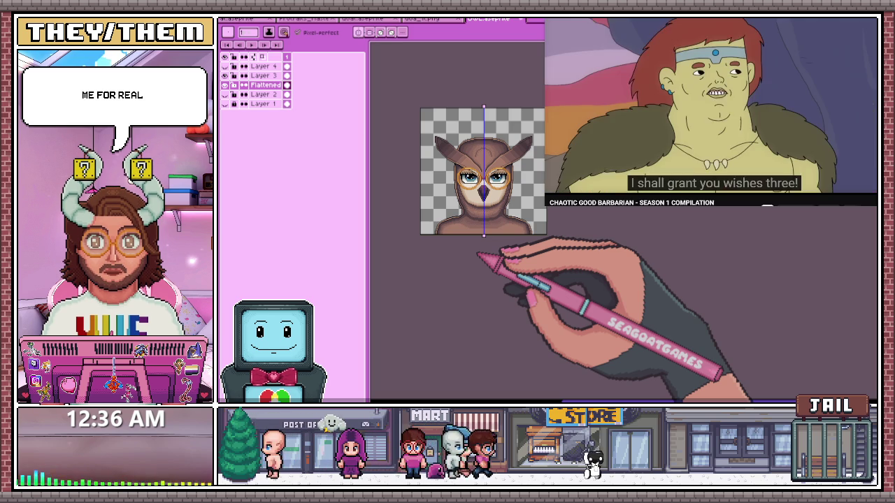
{"action": "scroll", "coordinate": [460, 226], "scroll_direction": "up", "scroll_amount": 2}
{"action": "scroll", "coordinate": [460, 227], "scroll_direction": "up", "scroll_amount": 2}
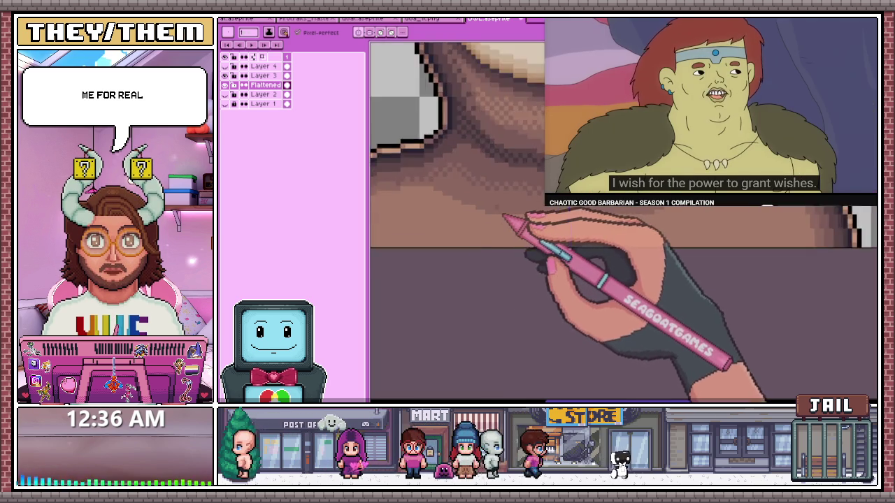
{"action": "scroll", "coordinate": [460, 227], "scroll_direction": "up", "scroll_amount": 2}
{"action": "key", "text": "alt"}
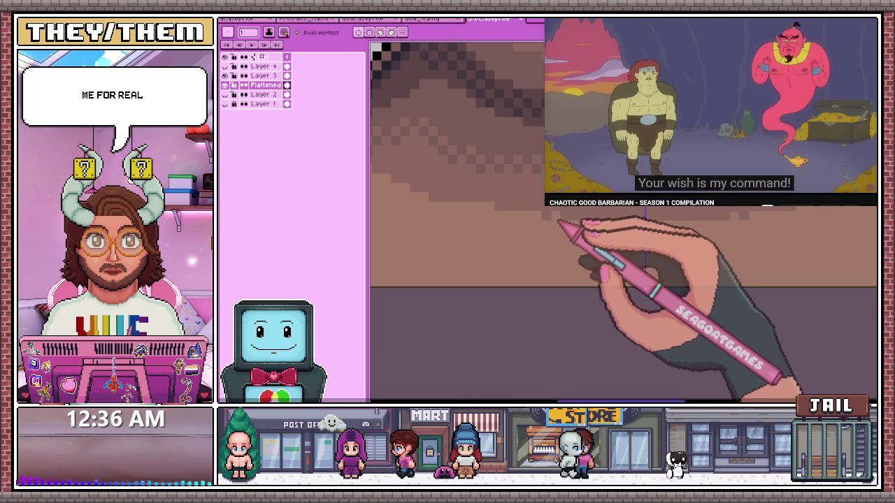
{"action": "scroll", "coordinate": [454, 209], "scroll_direction": "down", "scroll_amount": 2}
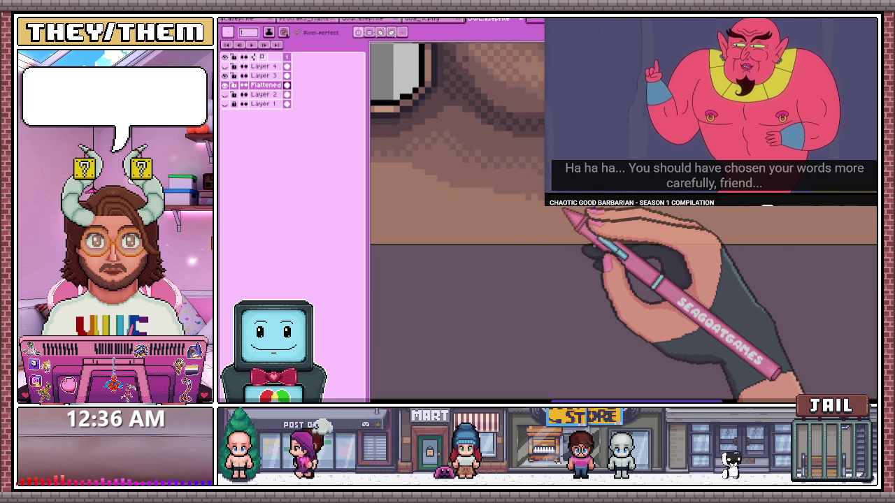
{"action": "scroll", "coordinate": [454, 210], "scroll_direction": "up", "scroll_amount": 2}
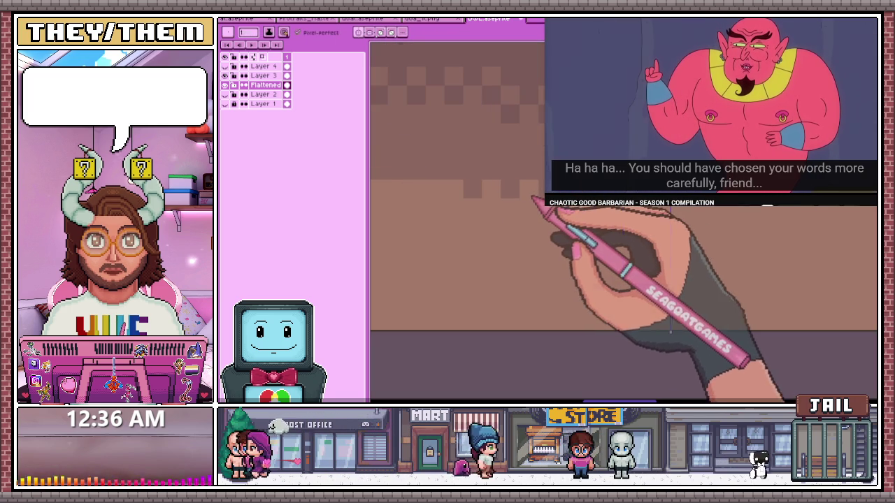
{"action": "scroll", "coordinate": [574, 208], "scroll_direction": "down", "scroll_amount": 2}
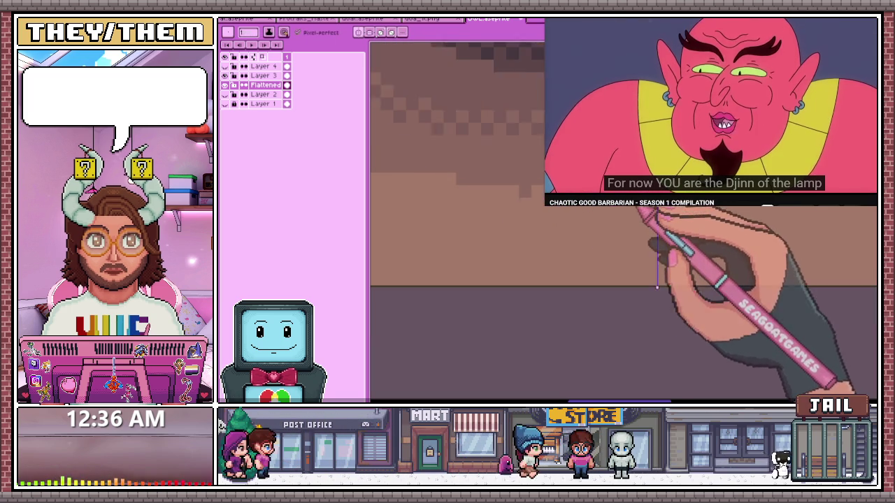
{"action": "scroll", "coordinate": [581, 209], "scroll_direction": "up", "scroll_amount": 1}
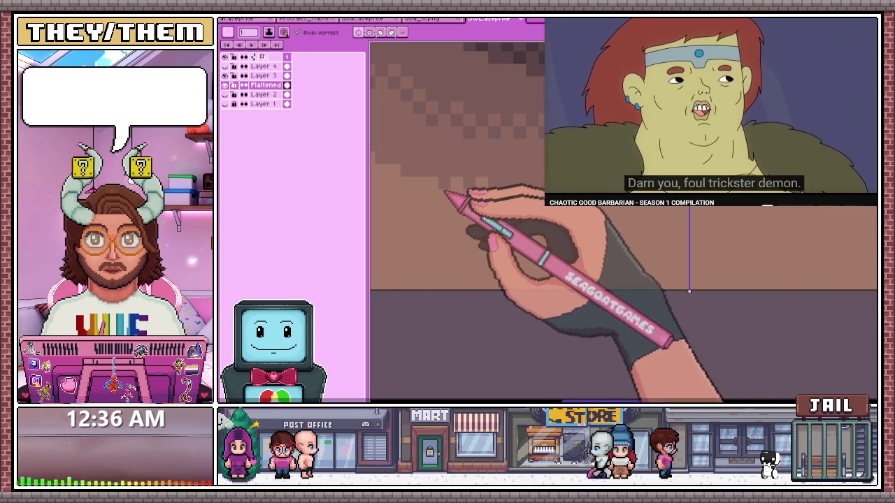
{"action": "scroll", "coordinate": [448, 186], "scroll_direction": "down", "scroll_amount": 2}
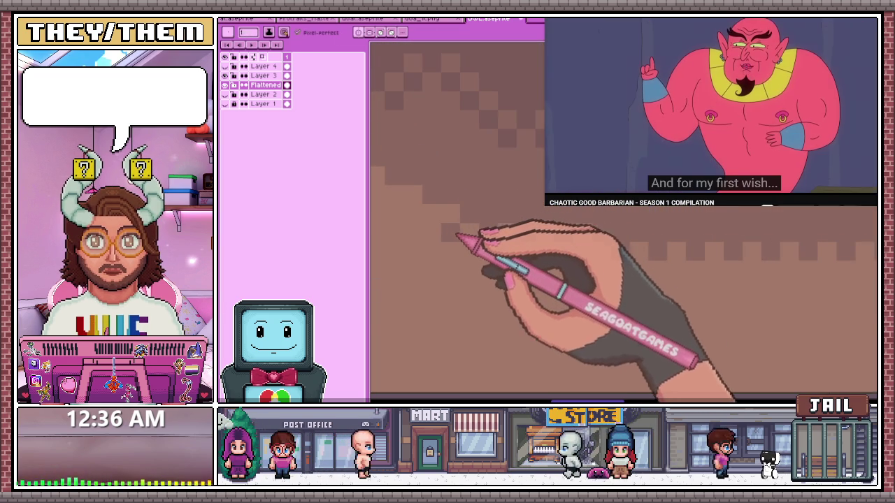
{"action": "scroll", "coordinate": [527, 256], "scroll_direction": "down", "scroll_amount": 1}
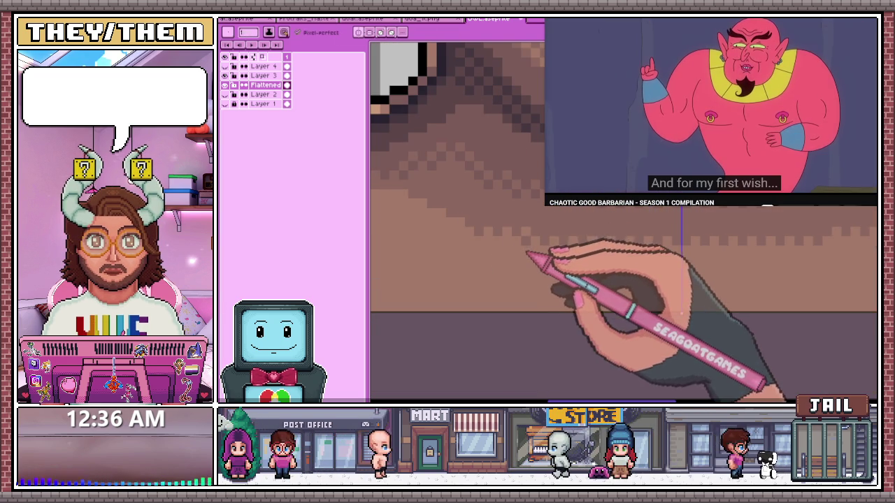
{"action": "key", "text": "i"}
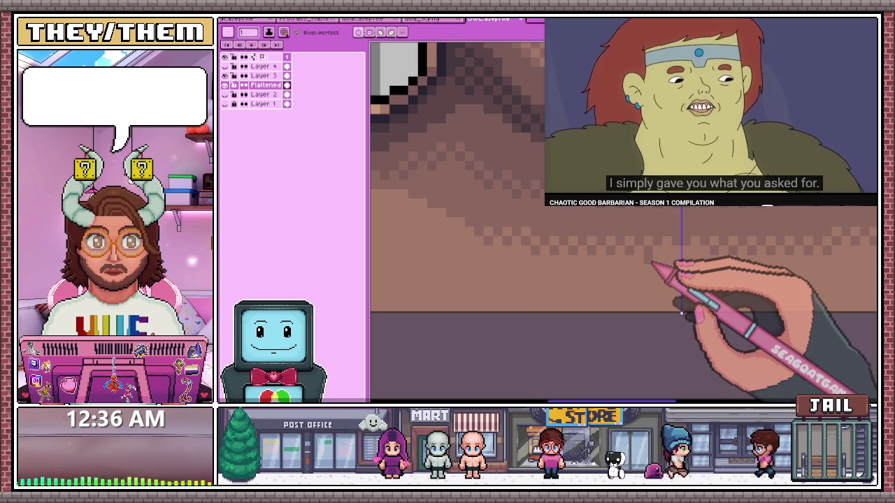
Pan to the neck and dither more checkered brown pixels diagonally beneath the dark curved outline
{"action": "left_click_drag", "start_coordinate": [682, 313], "coordinate": [599, 283]}
{"action": "scroll", "coordinate": [599, 283], "scroll_direction": "down", "scroll_amount": 2}
{"action": "scroll", "coordinate": [595, 265], "scroll_direction": "down", "scroll_amount": 2}
{"action": "scroll", "coordinate": [517, 252], "scroll_direction": "up", "scroll_amount": 2}
{"action": "scroll", "coordinate": [553, 245], "scroll_direction": "up", "scroll_amount": 2}
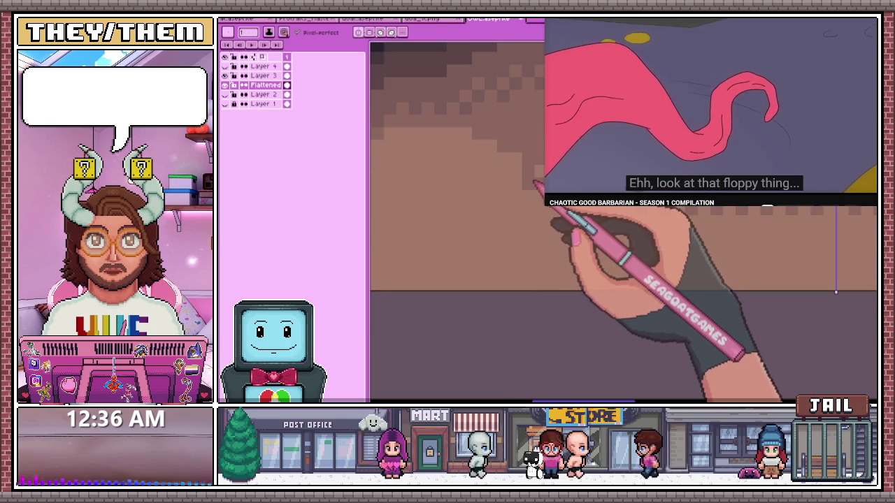
{"action": "key", "text": "b"}
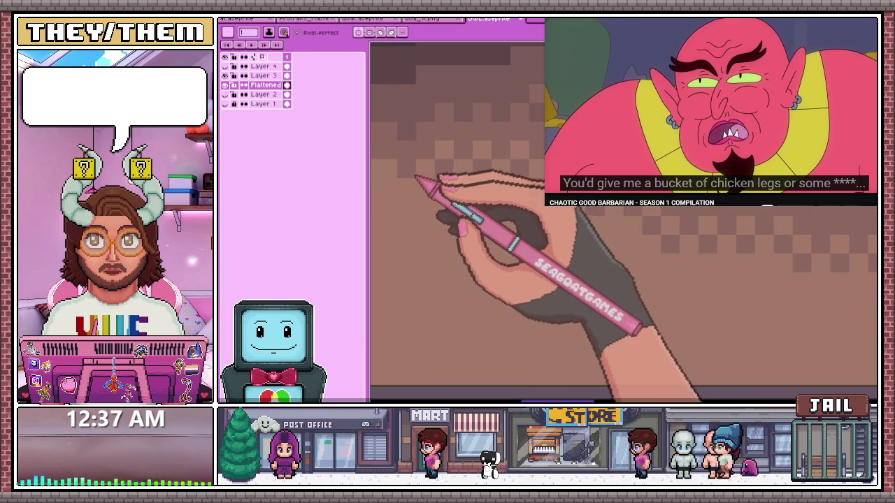
{"action": "scroll", "coordinate": [454, 210], "scroll_direction": "up", "scroll_amount": 3}
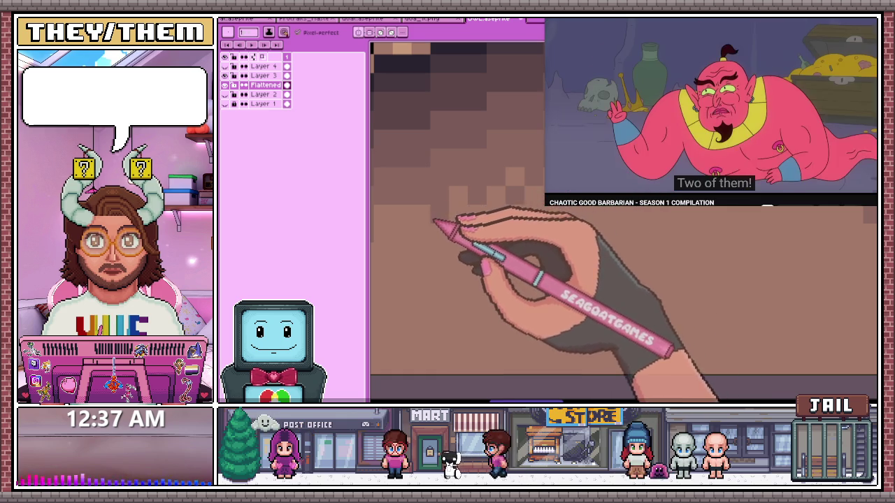
{"action": "scroll", "coordinate": [459, 200], "scroll_direction": "down", "scroll_amount": 3}
{"action": "scroll", "coordinate": [443, 243], "scroll_direction": "up", "scroll_amount": 3}
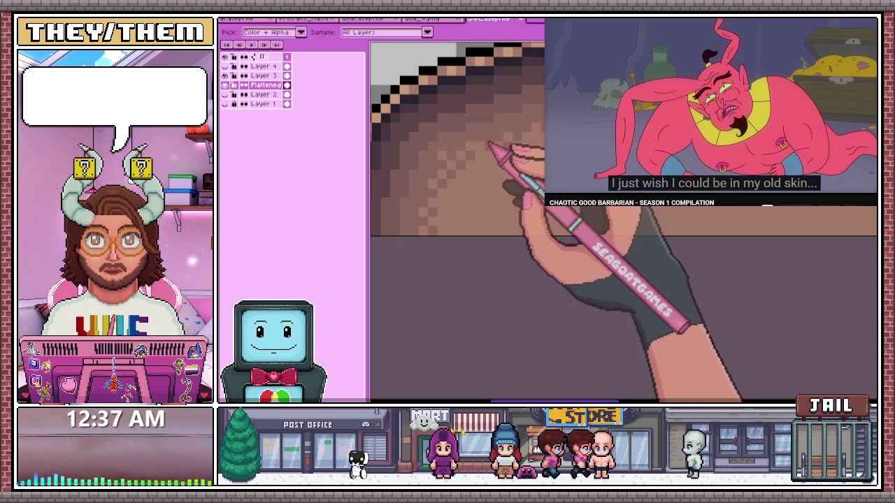
Paint a darker brown checkerboard dither over the neck and shoulders on the Flattened layer
{"action": "scroll", "coordinate": [479, 155], "scroll_direction": "up", "scroll_amount": 1}
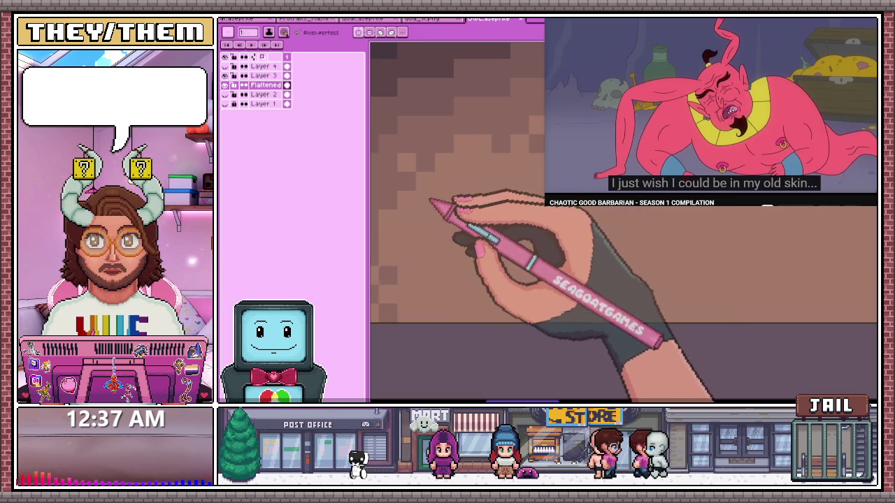
{"action": "scroll", "coordinate": [430, 202], "scroll_direction": "down", "scroll_amount": 1}
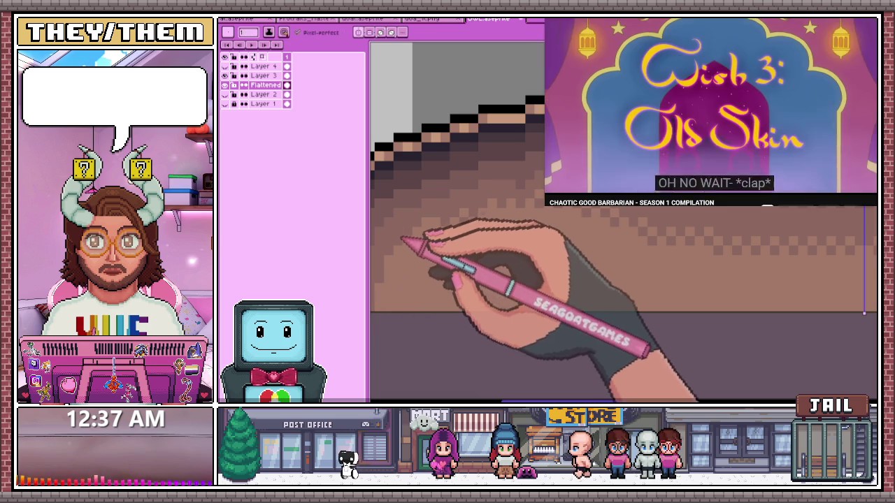
{"action": "scroll", "coordinate": [434, 233], "scroll_direction": "down", "scroll_amount": 1}
{"action": "scroll", "coordinate": [455, 234], "scroll_direction": "up", "scroll_amount": 1}
{"action": "scroll", "coordinate": [447, 210], "scroll_direction": "down", "scroll_amount": 1}
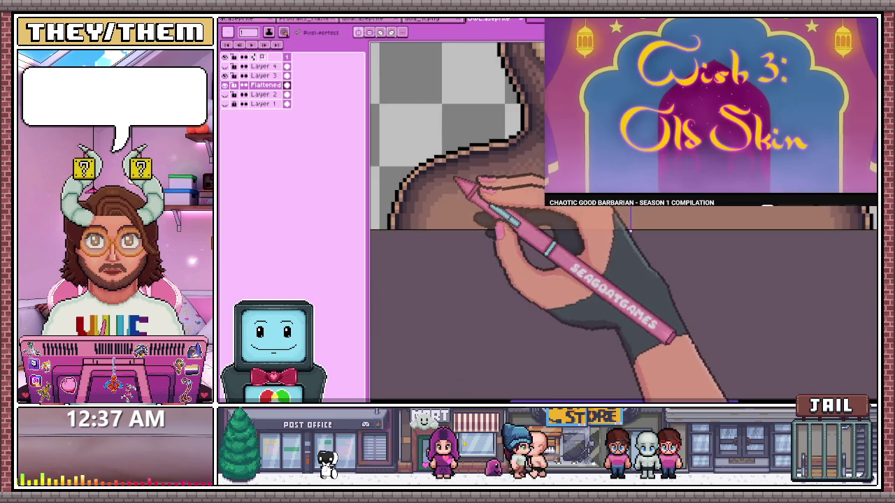
{"action": "scroll", "coordinate": [448, 210], "scroll_direction": "up", "scroll_amount": 2}
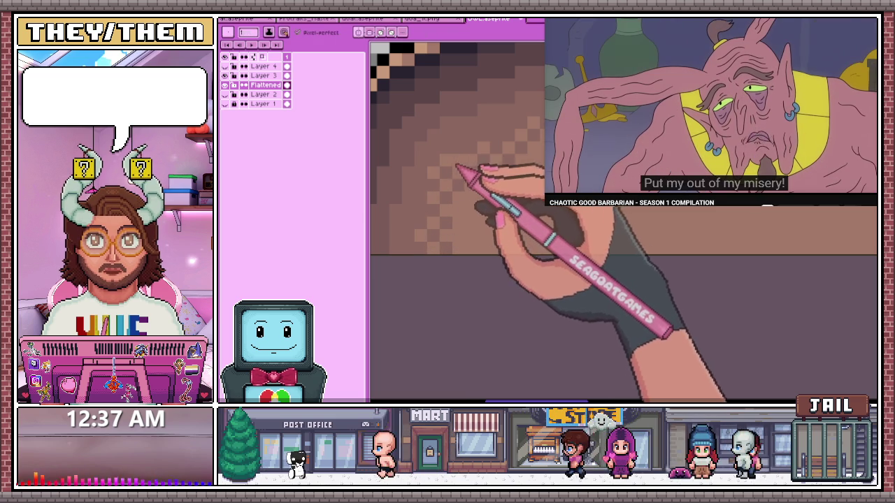
{"action": "scroll", "coordinate": [454, 209], "scroll_direction": "down", "scroll_amount": 2}
{"action": "scroll", "coordinate": [454, 210], "scroll_direction": "up", "scroll_amount": 2}
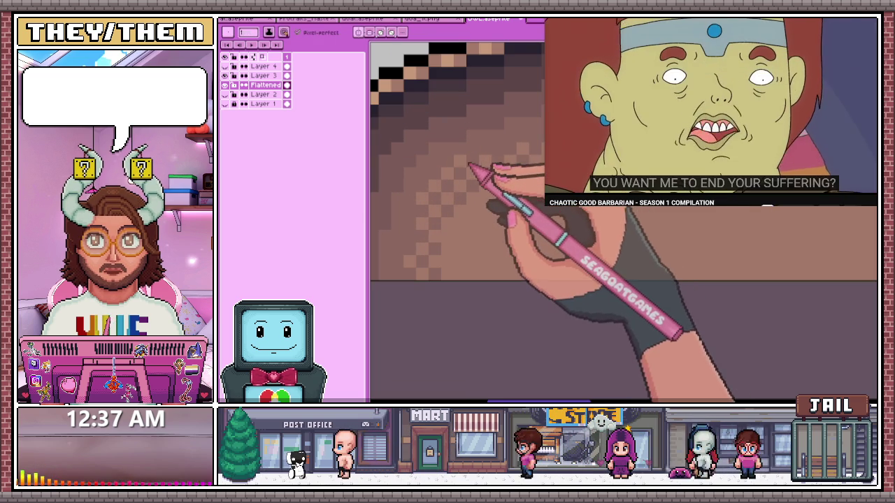
{"action": "scroll", "coordinate": [489, 165], "scroll_direction": "down", "scroll_amount": 2}
{"action": "scroll", "coordinate": [503, 164], "scroll_direction": "up", "scroll_amount": 2}
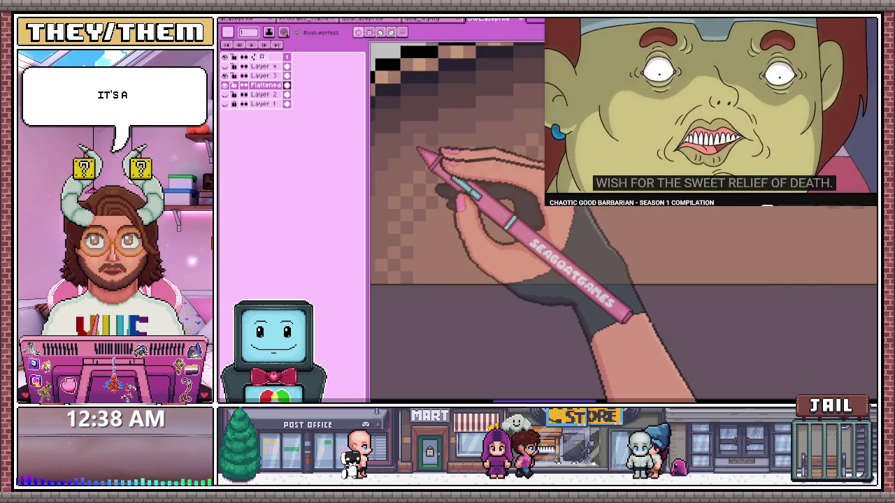
{"action": "scroll", "coordinate": [455, 133], "scroll_direction": "down", "scroll_amount": 2}
{"action": "scroll", "coordinate": [455, 133], "scroll_direction": "down", "scroll_amount": 2}
{"action": "scroll", "coordinate": [455, 133], "scroll_direction": "up", "scroll_amount": 2}
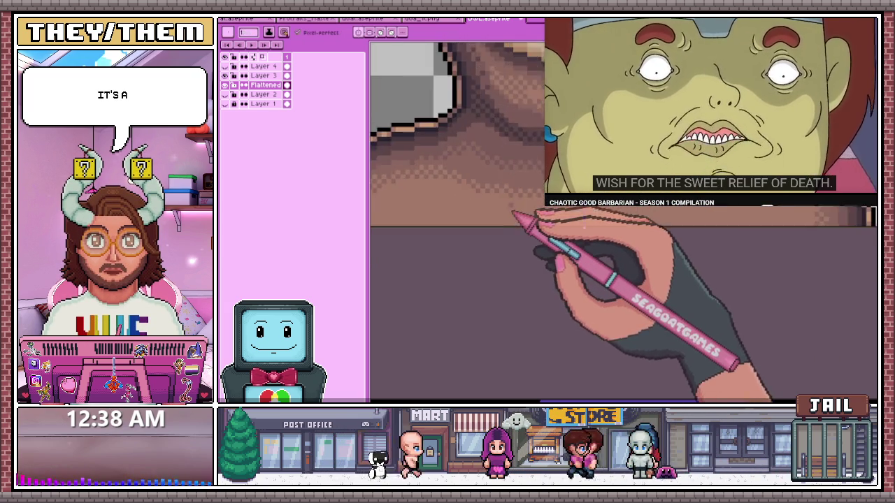
{"action": "scroll", "coordinate": [454, 132], "scroll_direction": "up", "scroll_amount": 2}
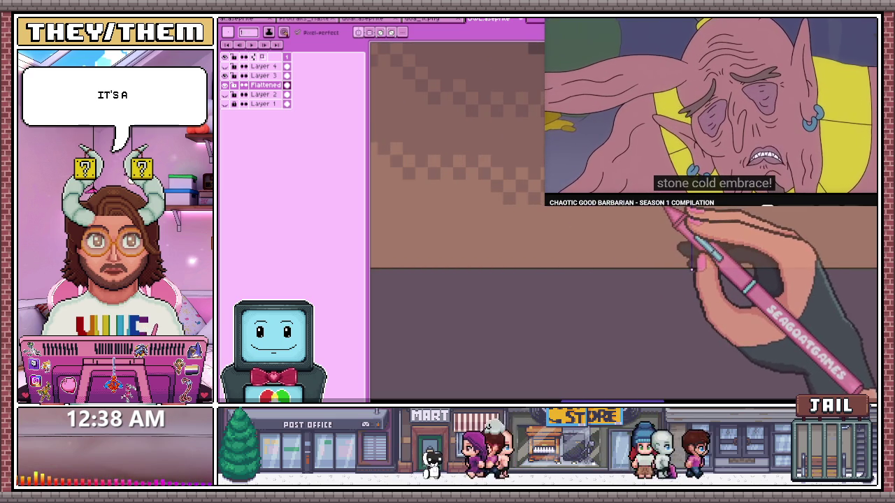
{"action": "scroll", "coordinate": [454, 132], "scroll_direction": "down", "scroll_amount": 2}
{"action": "scroll", "coordinate": [455, 132], "scroll_direction": "up", "scroll_amount": 2}
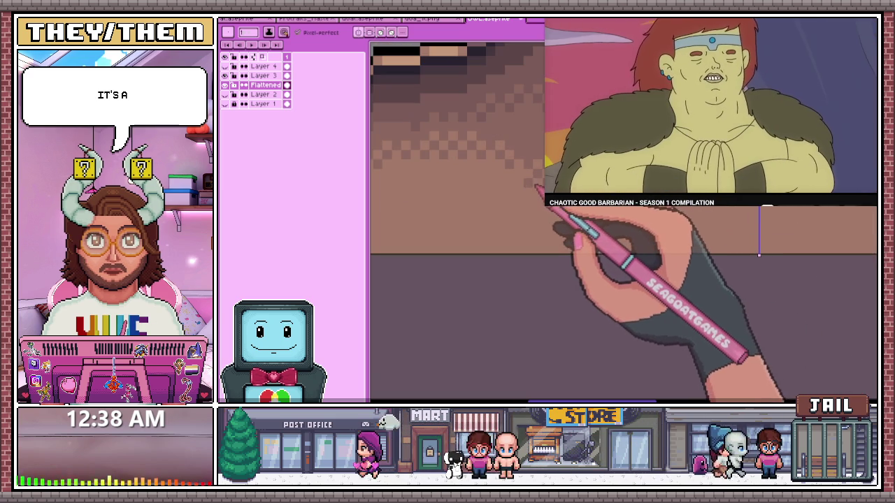
{"action": "scroll", "coordinate": [454, 139], "scroll_direction": "down", "scroll_amount": 3}
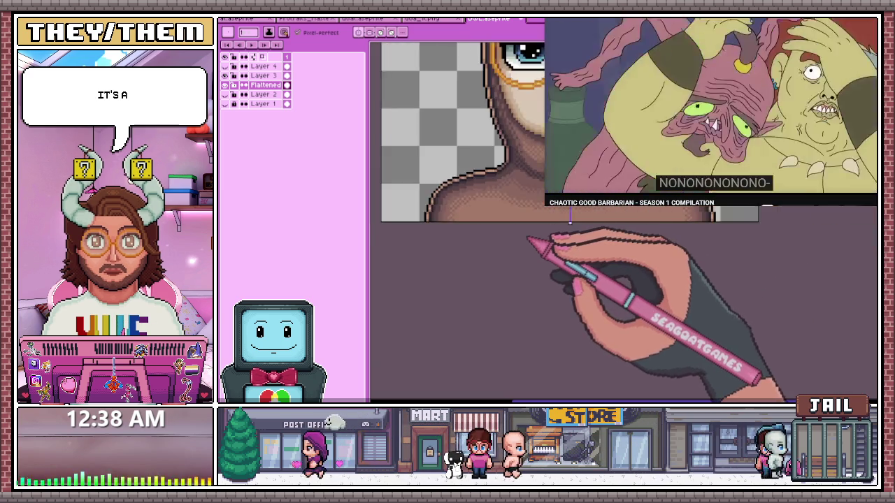
{"action": "scroll", "coordinate": [455, 140], "scroll_direction": "down", "scroll_amount": 2}
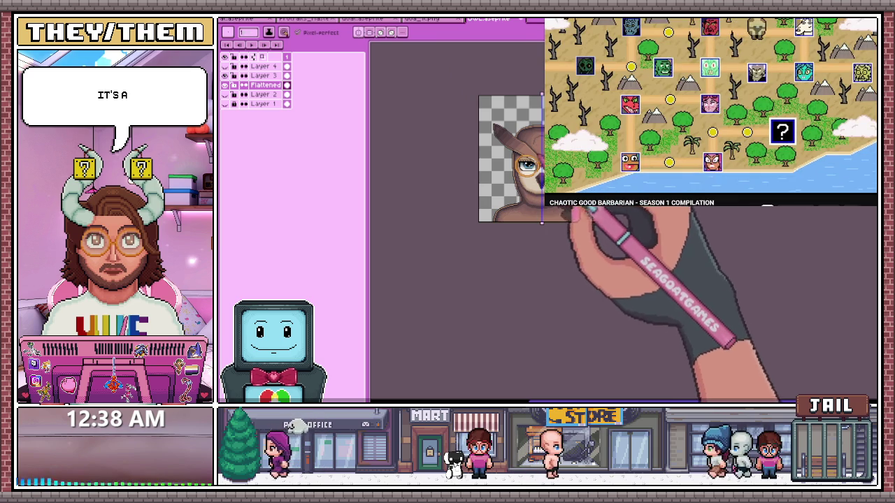
{"action": "scroll", "coordinate": [556, 211], "scroll_direction": "up", "scroll_amount": 1}
{"action": "scroll", "coordinate": [574, 231], "scroll_direction": "up", "scroll_amount": 2}
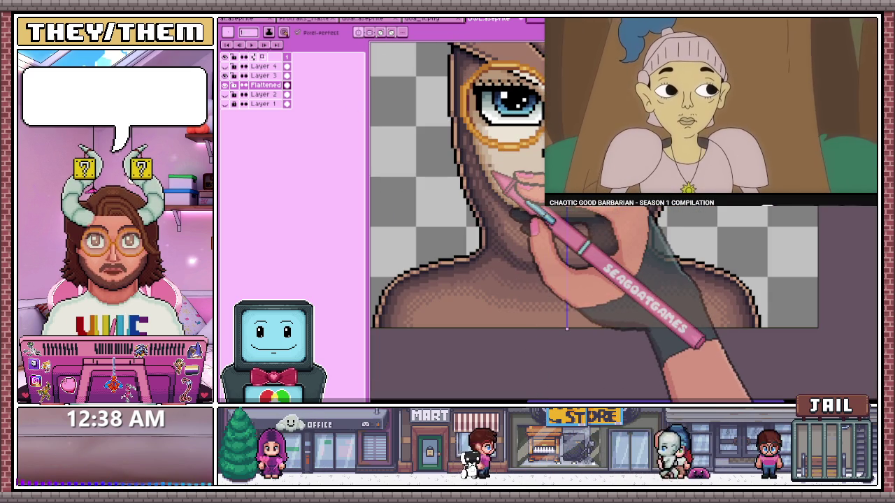
{"action": "scroll", "coordinate": [500, 175], "scroll_direction": "up", "scroll_amount": 1}
On Layer 5, shade the dark brown muzzle under the orange glasses with a colour sampled from the artwork
{"action": "scroll", "coordinate": [499, 175], "scroll_direction": "up", "scroll_amount": 1}
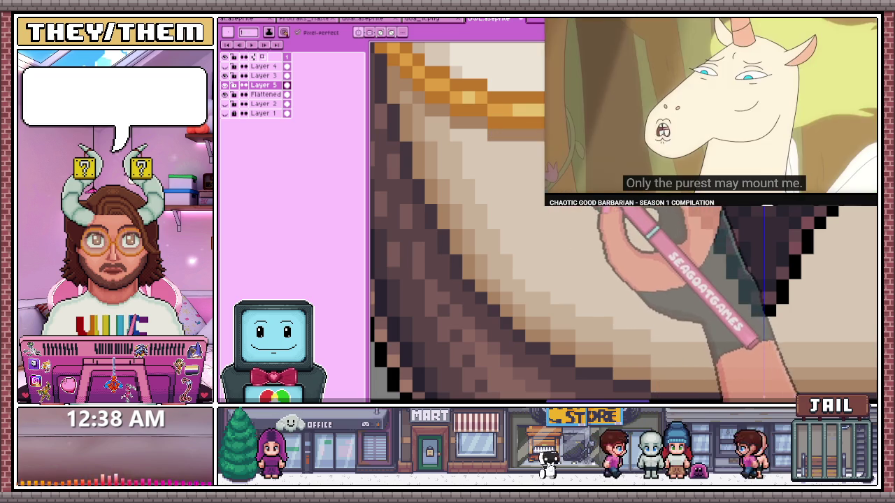
{"action": "scroll", "coordinate": [622, 222], "scroll_direction": "down", "scroll_amount": 2}
{"action": "scroll", "coordinate": [626, 361], "scroll_direction": "up", "scroll_amount": 1}
{"action": "scroll", "coordinate": [663, 400], "scroll_direction": "up", "scroll_amount": 1}
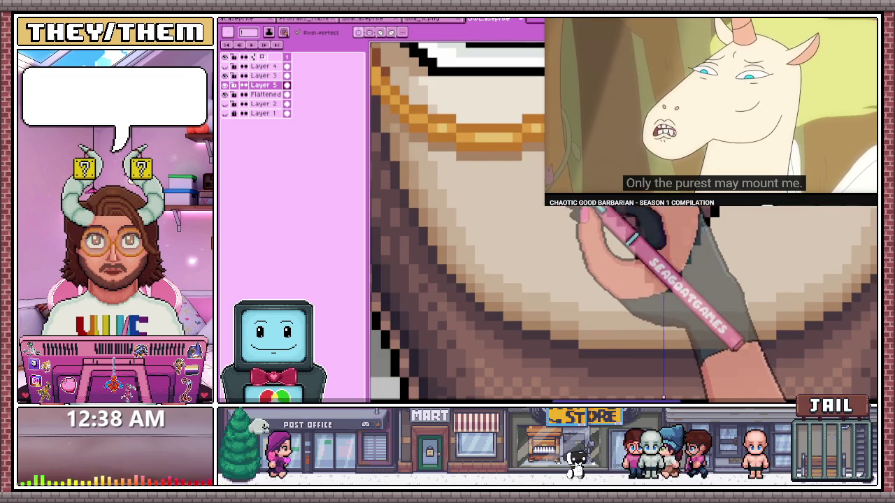
{"action": "scroll", "coordinate": [663, 399], "scroll_direction": "up", "scroll_amount": 1}
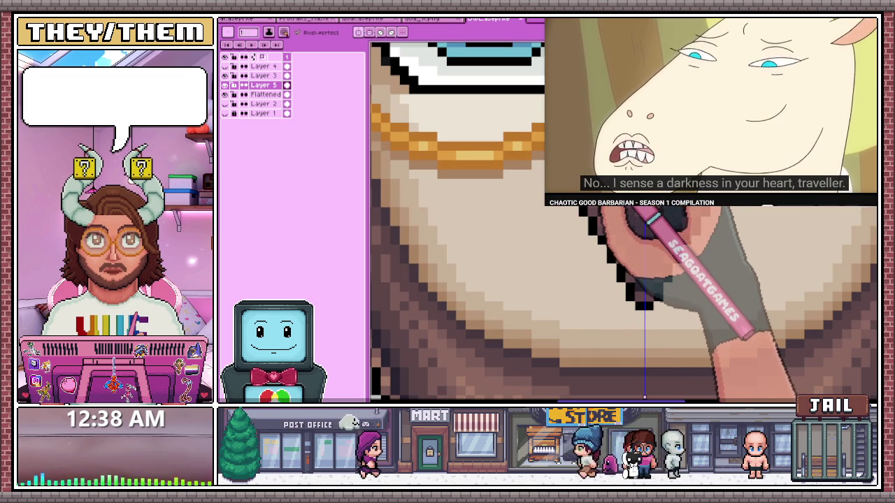
{"action": "scroll", "coordinate": [644, 308], "scroll_direction": "down", "scroll_amount": 2}
{"action": "scroll", "coordinate": [564, 218], "scroll_direction": "down", "scroll_amount": 2}
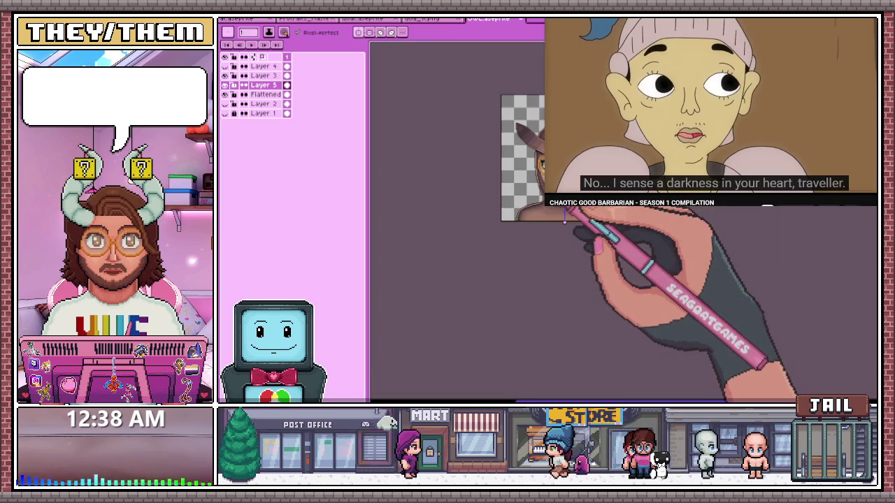
{"action": "scroll", "coordinate": [564, 219], "scroll_direction": "up", "scroll_amount": 2}
{"action": "scroll", "coordinate": [559, 213], "scroll_direction": "up", "scroll_amount": 1}
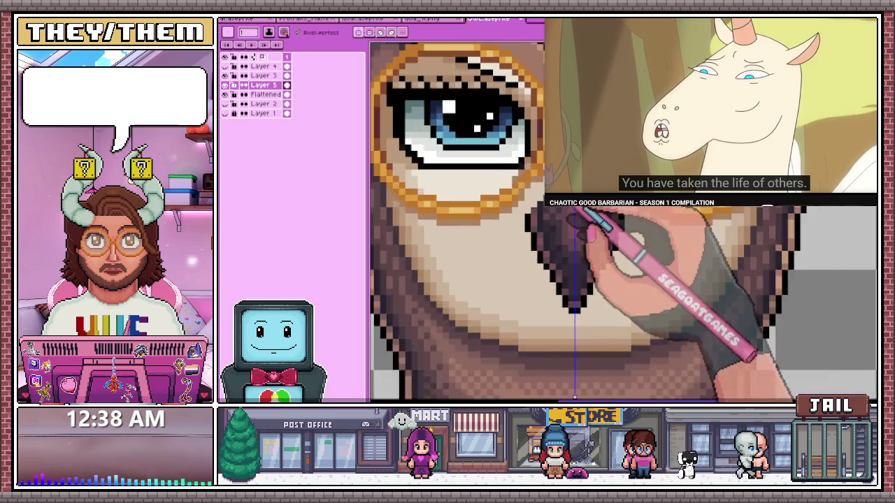
{"action": "scroll", "coordinate": [542, 202], "scroll_direction": "up", "scroll_amount": 2}
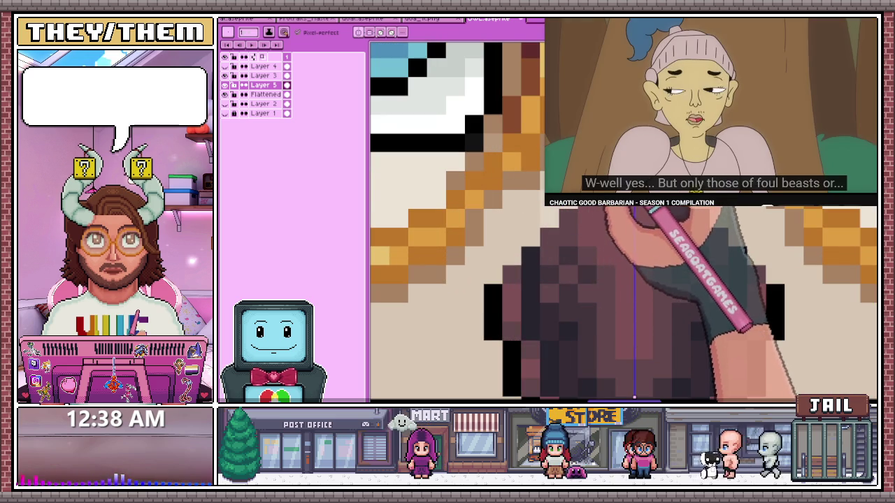
{"action": "scroll", "coordinate": [455, 217], "scroll_direction": "down", "scroll_amount": 1}
{"action": "scroll", "coordinate": [455, 216], "scroll_direction": "down", "scroll_amount": 1}
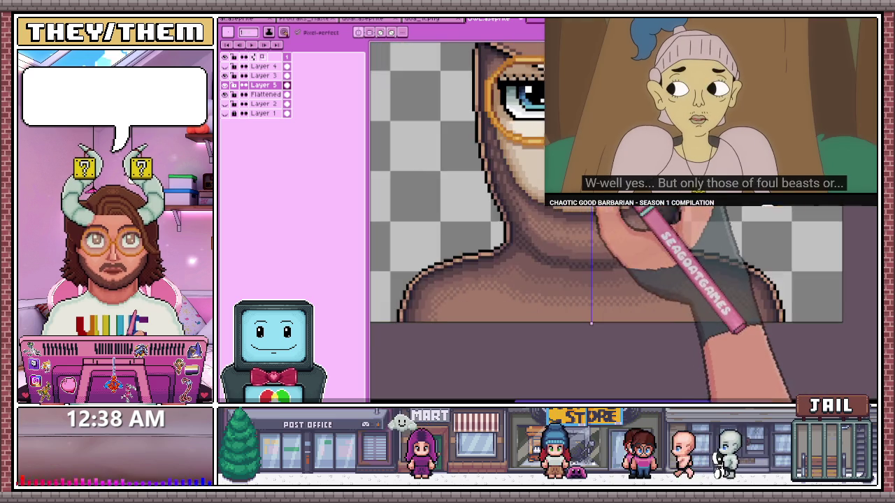
{"action": "scroll", "coordinate": [454, 217], "scroll_direction": "up", "scroll_amount": 1}
{"action": "scroll", "coordinate": [455, 216], "scroll_direction": "up", "scroll_amount": 1}
{"action": "key", "text": "alt"}
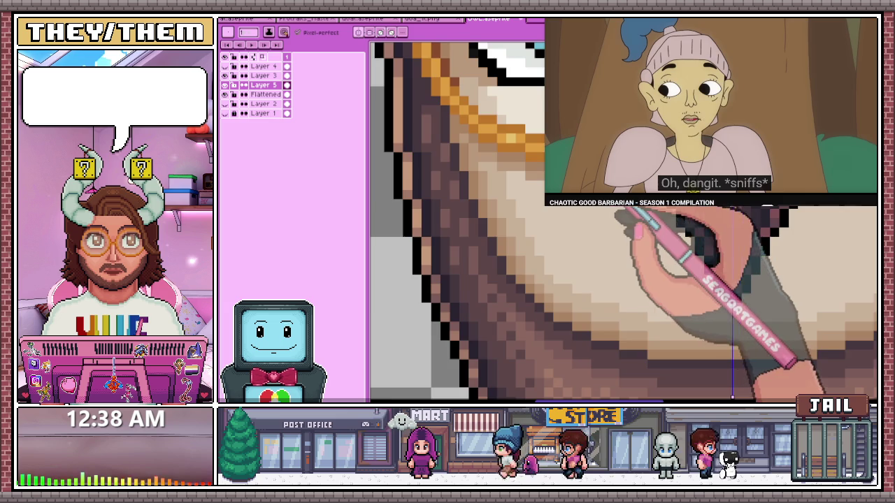
Loop a gold pixel necklace across the neck, resampling colours from the artwork
{"action": "scroll", "coordinate": [545, 223], "scroll_direction": "down", "scroll_amount": 2}
{"action": "scroll", "coordinate": [545, 224], "scroll_direction": "up", "scroll_amount": 1}
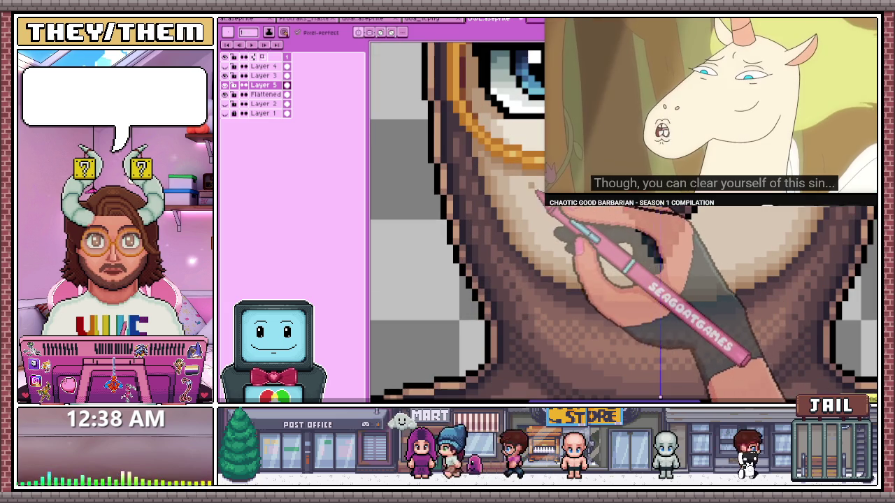
{"action": "scroll", "coordinate": [454, 224], "scroll_direction": "up", "scroll_amount": 2}
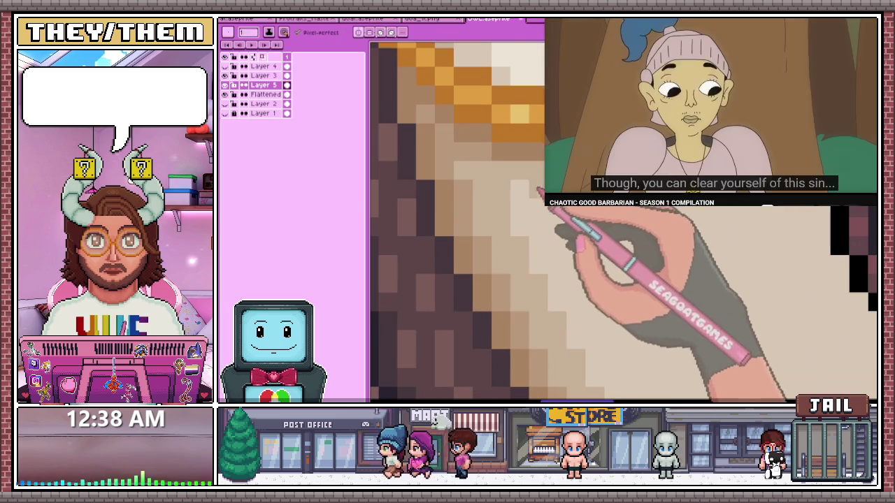
{"action": "scroll", "coordinate": [454, 224], "scroll_direction": "down", "scroll_amount": 2}
{"action": "scroll", "coordinate": [455, 224], "scroll_direction": "up", "scroll_amount": 2}
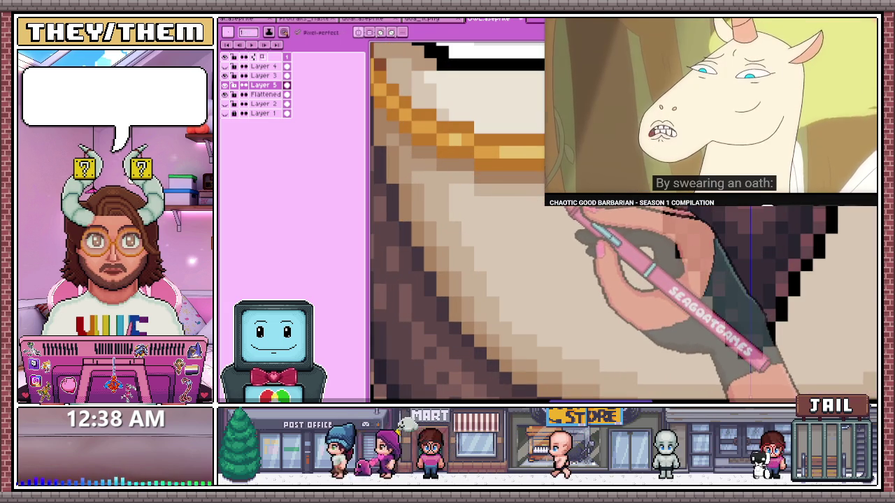
{"action": "scroll", "coordinate": [454, 224], "scroll_direction": "down", "scroll_amount": 2}
{"action": "scroll", "coordinate": [454, 224], "scroll_direction": "up", "scroll_amount": 2}
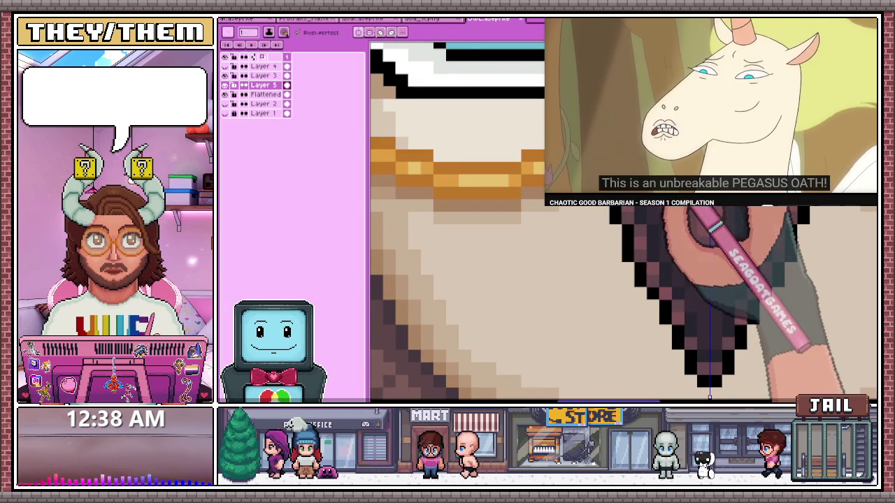
{"action": "scroll", "coordinate": [455, 223], "scroll_direction": "down", "scroll_amount": 2}
{"action": "scroll", "coordinate": [454, 224], "scroll_direction": "up", "scroll_amount": 2}
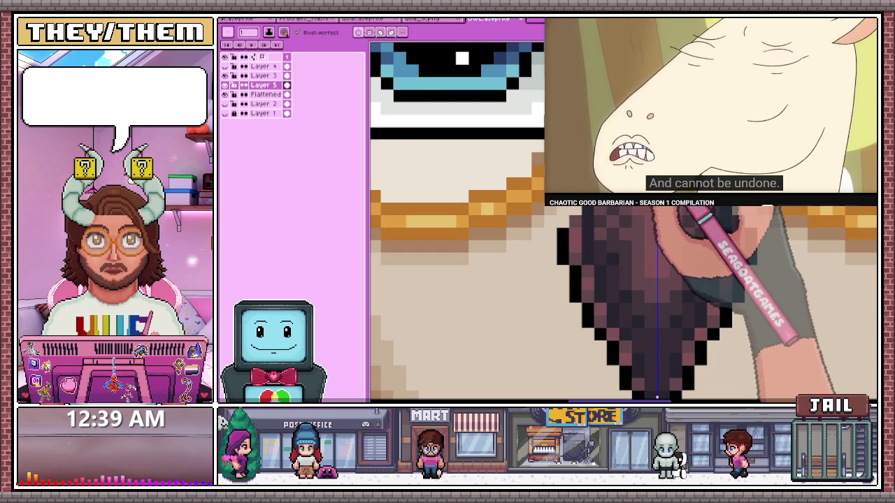
{"action": "scroll", "coordinate": [573, 238], "scroll_direction": "down", "scroll_amount": 2}
{"action": "scroll", "coordinate": [573, 238], "scroll_direction": "down", "scroll_amount": 2}
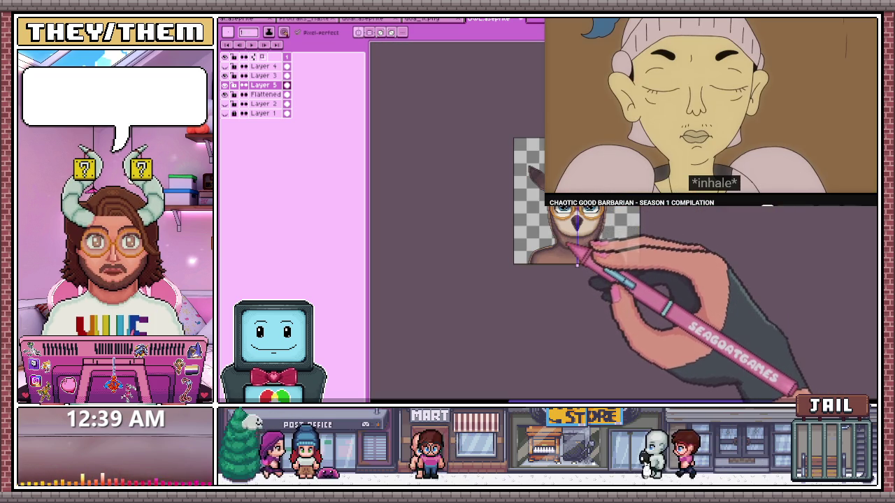
{"action": "scroll", "coordinate": [577, 223], "scroll_direction": "up", "scroll_amount": 2}
{"action": "scroll", "coordinate": [577, 222], "scroll_direction": "up", "scroll_amount": 1}
{"action": "scroll", "coordinate": [577, 223], "scroll_direction": "up", "scroll_amount": 1}
{"action": "key", "text": "alt"}
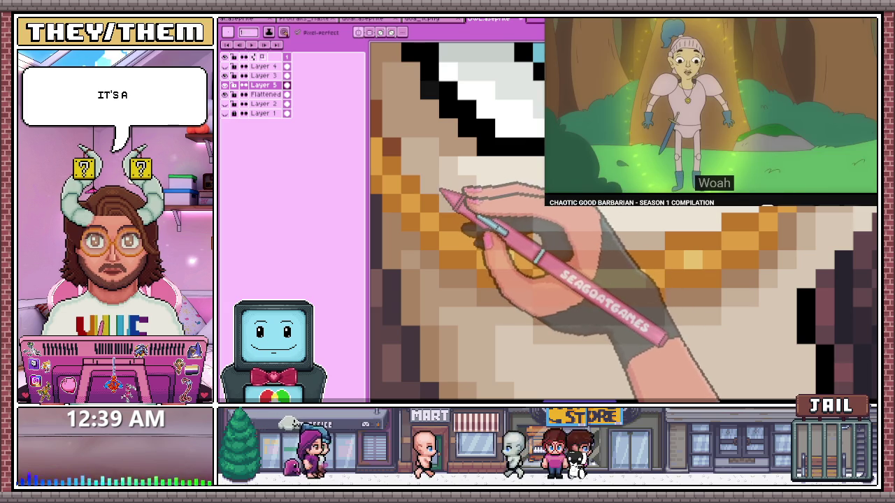
{"action": "scroll", "coordinate": [622, 220], "scroll_direction": "up", "scroll_amount": 3}
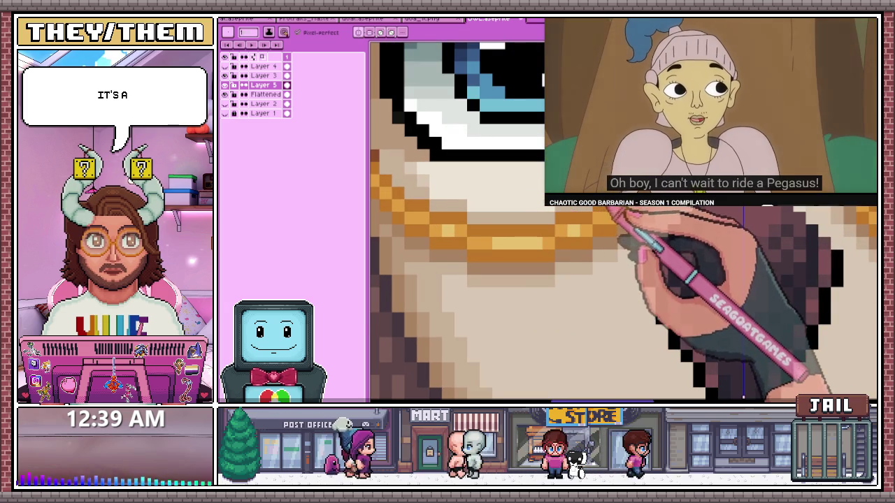
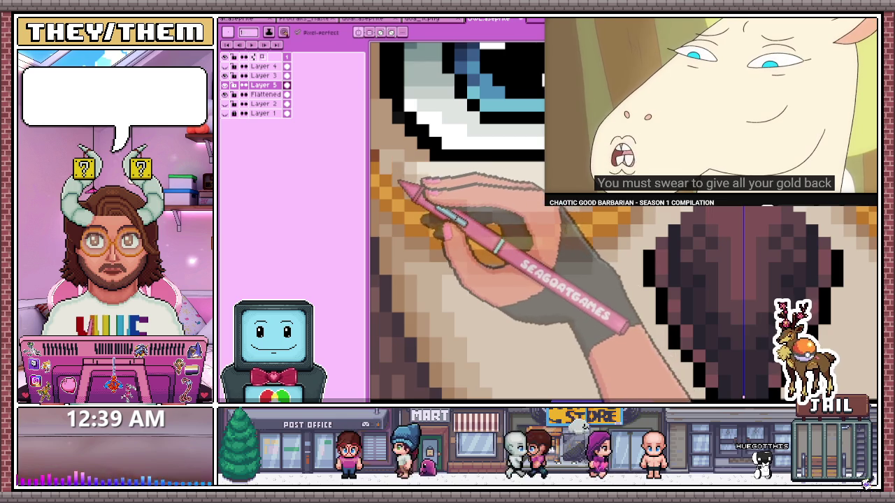
Touch up the pixels along the beak edge and cheek below the glasses, zooming to check
{"action": "scroll", "coordinate": [516, 210], "scroll_direction": "down", "scroll_amount": 2}
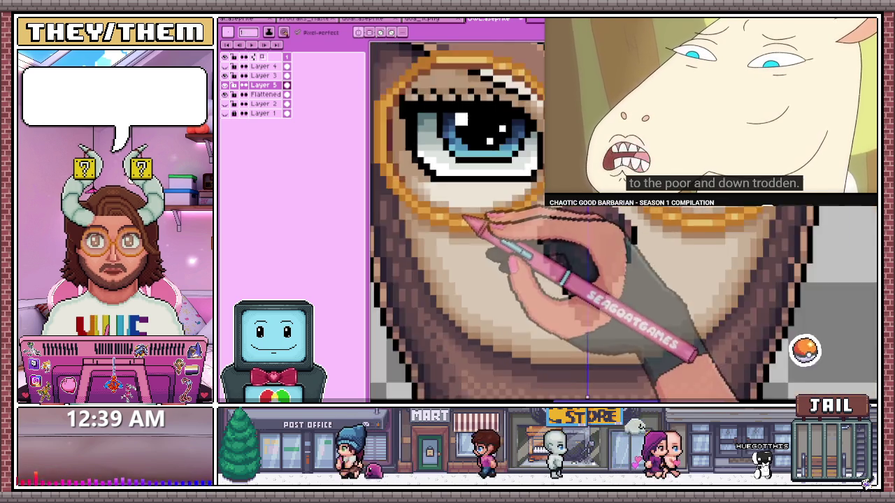
{"action": "scroll", "coordinate": [516, 210], "scroll_direction": "down", "scroll_amount": 2}
{"action": "scroll", "coordinate": [516, 210], "scroll_direction": "down", "scroll_amount": 1}
{"action": "scroll", "coordinate": [479, 218], "scroll_direction": "up", "scroll_amount": 3}
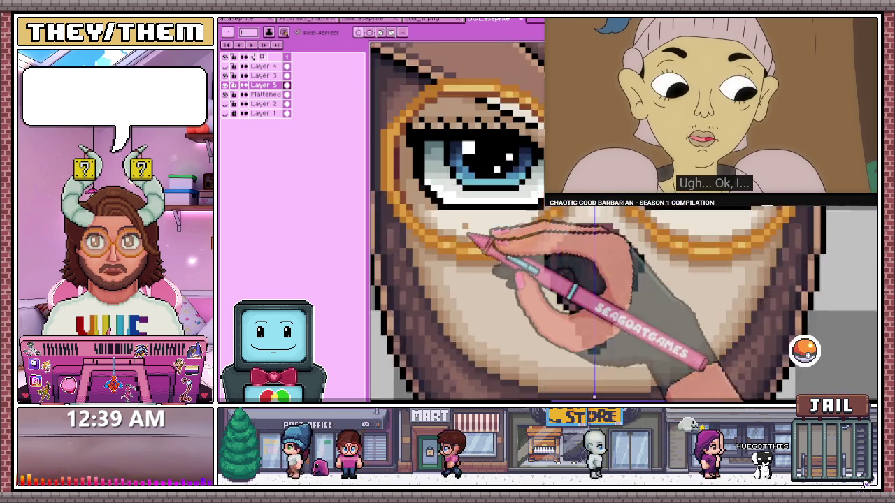
{"action": "scroll", "coordinate": [478, 218], "scroll_direction": "up", "scroll_amount": 1}
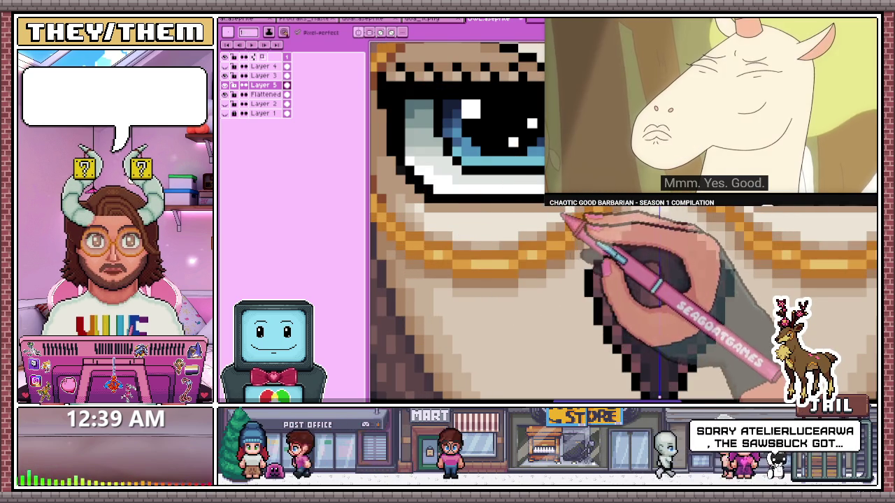
{"action": "scroll", "coordinate": [545, 238], "scroll_direction": "down", "scroll_amount": 1}
{"action": "scroll", "coordinate": [545, 238], "scroll_direction": "down", "scroll_amount": 2}
{"action": "scroll", "coordinate": [545, 237], "scroll_direction": "down", "scroll_amount": 2}
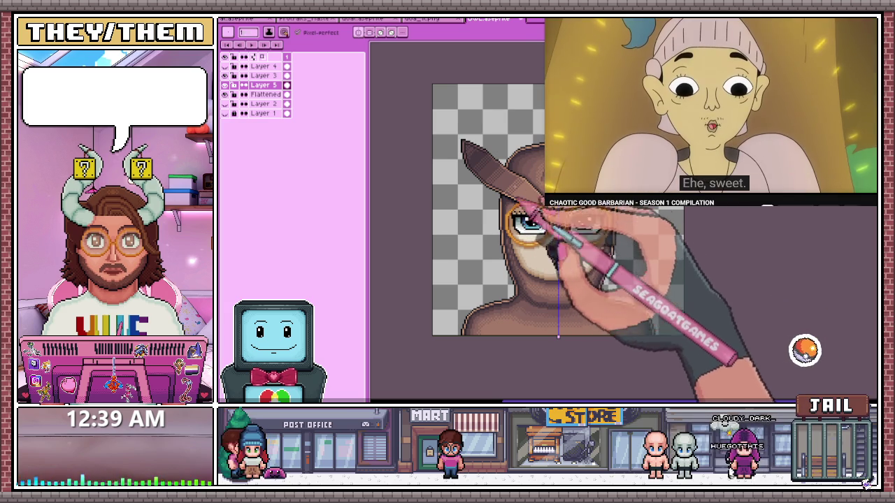
{"action": "scroll", "coordinate": [521, 259], "scroll_direction": "up", "scroll_amount": 2}
{"action": "scroll", "coordinate": [521, 258], "scroll_direction": "up", "scroll_amount": 2}
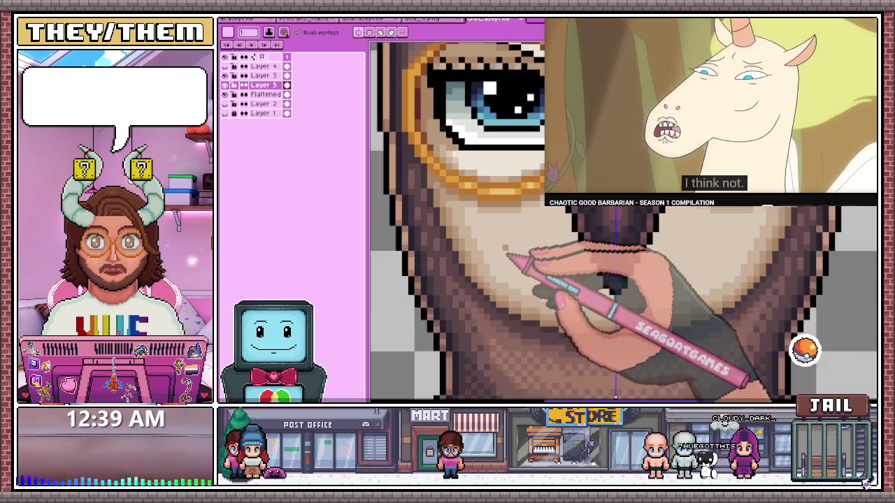
{"action": "scroll", "coordinate": [521, 258], "scroll_direction": "up", "scroll_amount": 1}
{"action": "scroll", "coordinate": [457, 222], "scroll_direction": "down", "scroll_amount": 2}
{"action": "scroll", "coordinate": [457, 223], "scroll_direction": "down", "scroll_amount": 1}
{"action": "scroll", "coordinate": [458, 223], "scroll_direction": "up", "scroll_amount": 3}
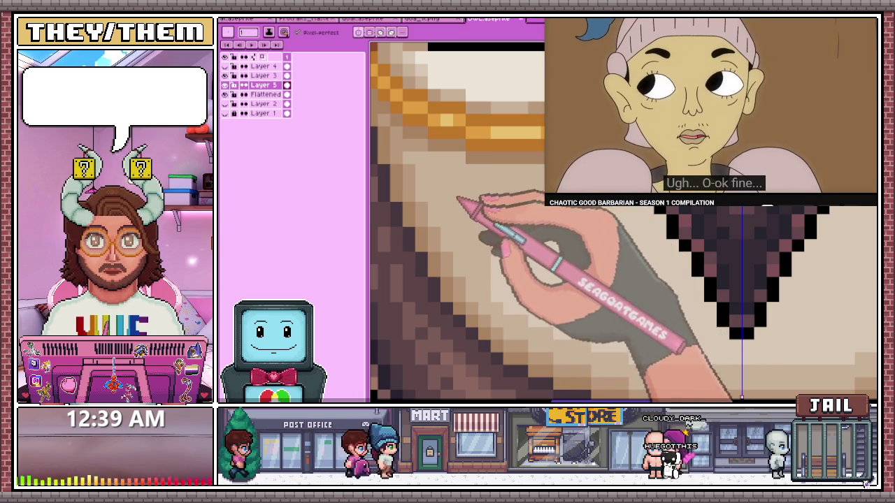
{"action": "scroll", "coordinate": [531, 224], "scroll_direction": "down", "scroll_amount": 2}
{"action": "scroll", "coordinate": [531, 224], "scroll_direction": "down", "scroll_amount": 2}
{"action": "scroll", "coordinate": [531, 224], "scroll_direction": "down", "scroll_amount": 2}
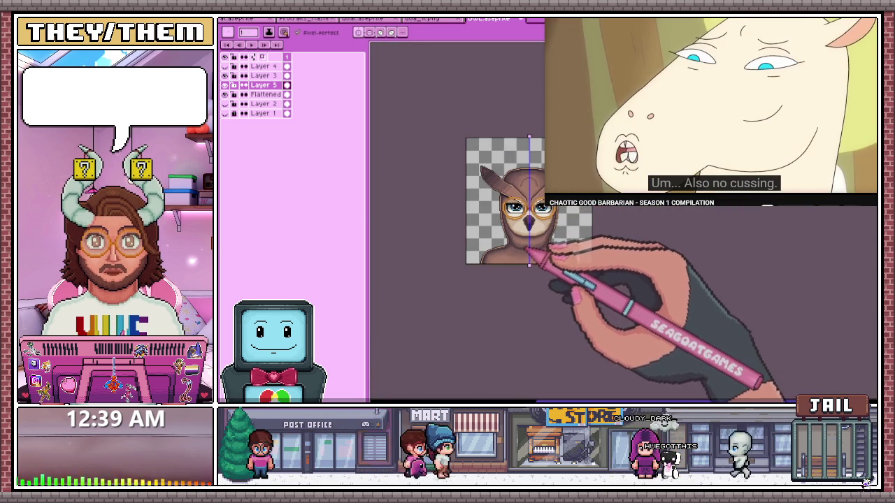
{"action": "scroll", "coordinate": [525, 224], "scroll_direction": "up", "scroll_amount": 2}
{"action": "scroll", "coordinate": [525, 224], "scroll_direction": "up", "scroll_amount": 2}
{"action": "scroll", "coordinate": [525, 225], "scroll_direction": "up", "scroll_amount": 2}
Sample colours from the artwork and add dark brown shading and a black outline to the beak
{"action": "key", "text": "i"}
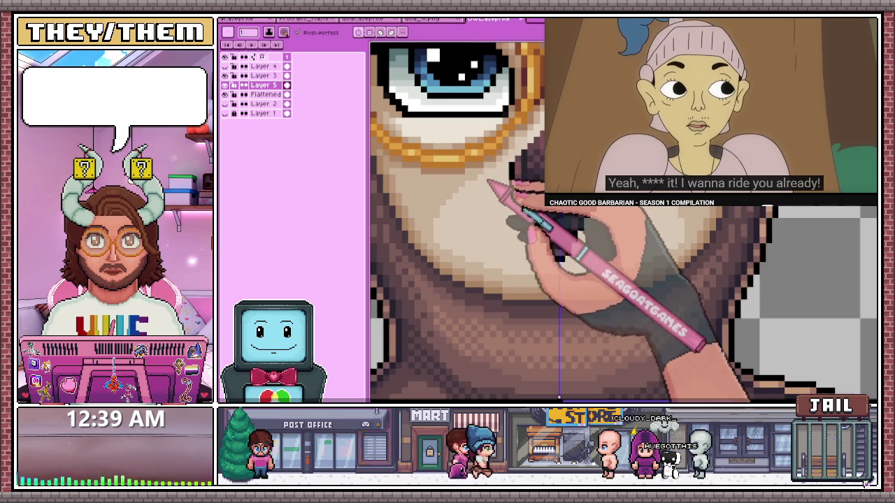
{"action": "scroll", "coordinate": [504, 223], "scroll_direction": "down", "scroll_amount": 1}
{"action": "scroll", "coordinate": [504, 223], "scroll_direction": "down", "scroll_amount": 2}
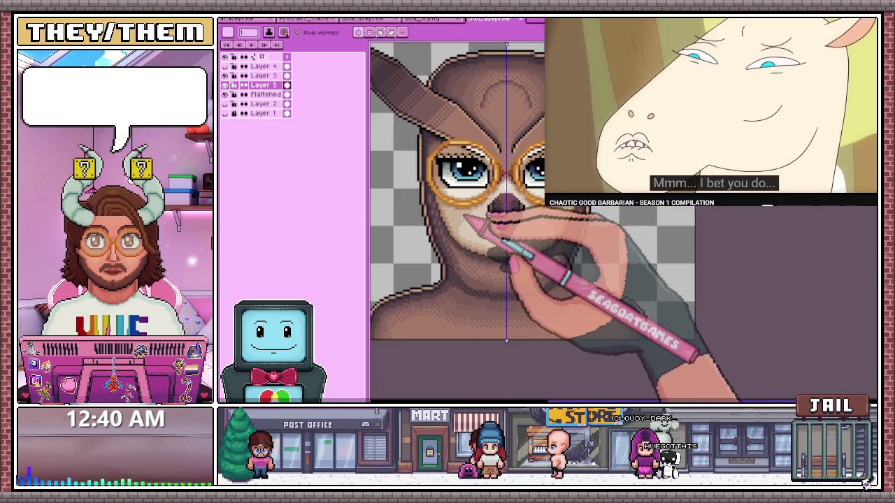
{"action": "scroll", "coordinate": [467, 218], "scroll_direction": "down", "scroll_amount": 2}
{"action": "scroll", "coordinate": [481, 210], "scroll_direction": "up", "scroll_amount": 2}
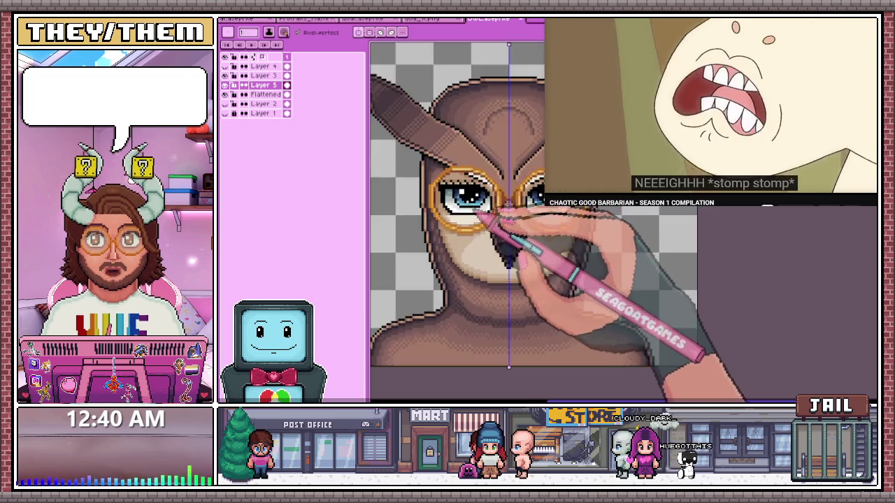
{"action": "scroll", "coordinate": [517, 224], "scroll_direction": "up", "scroll_amount": 1}
{"action": "scroll", "coordinate": [498, 185], "scroll_direction": "up", "scroll_amount": 1}
{"action": "scroll", "coordinate": [489, 252], "scroll_direction": "up", "scroll_amount": 1}
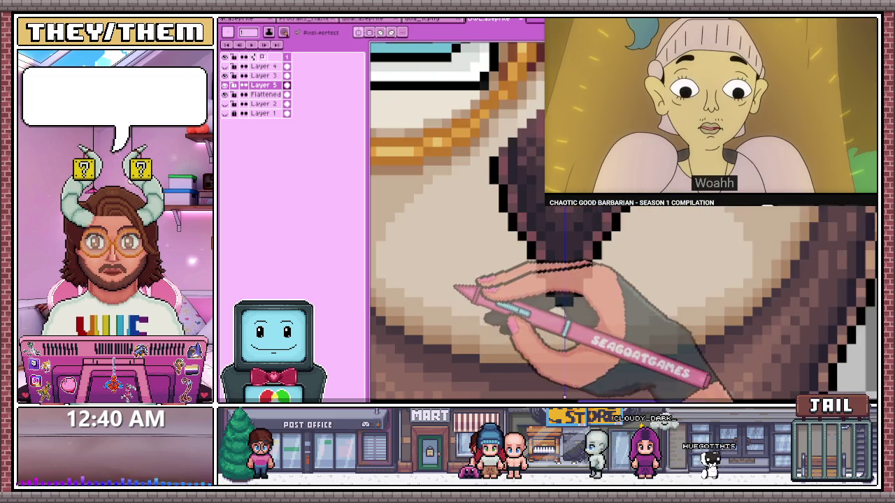
{"action": "scroll", "coordinate": [490, 252], "scroll_direction": "down", "scroll_amount": 1}
{"action": "scroll", "coordinate": [476, 279], "scroll_direction": "up", "scroll_amount": 1}
{"action": "scroll", "coordinate": [475, 286], "scroll_direction": "up", "scroll_amount": 1}
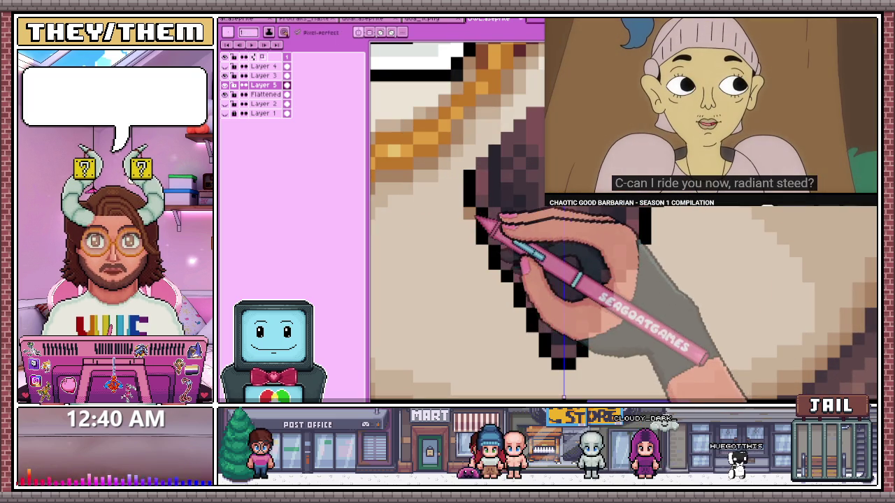
Recolour pixels along the beak's black outline, checking the whole sprite zoomed out
{"action": "scroll", "coordinate": [482, 253], "scroll_direction": "down", "scroll_amount": 1}
{"action": "scroll", "coordinate": [489, 259], "scroll_direction": "up", "scroll_amount": 1}
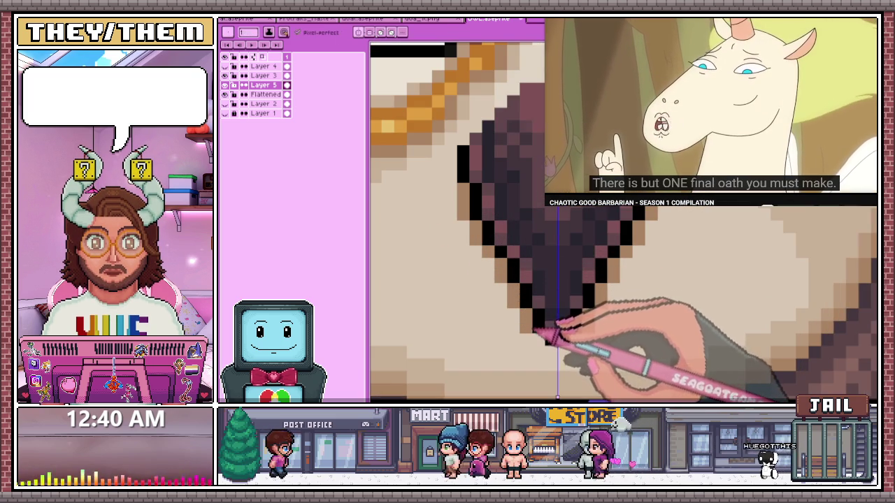
{"action": "scroll", "coordinate": [552, 341], "scroll_direction": "down", "scroll_amount": 1}
{"action": "scroll", "coordinate": [523, 286], "scroll_direction": "up", "scroll_amount": 1}
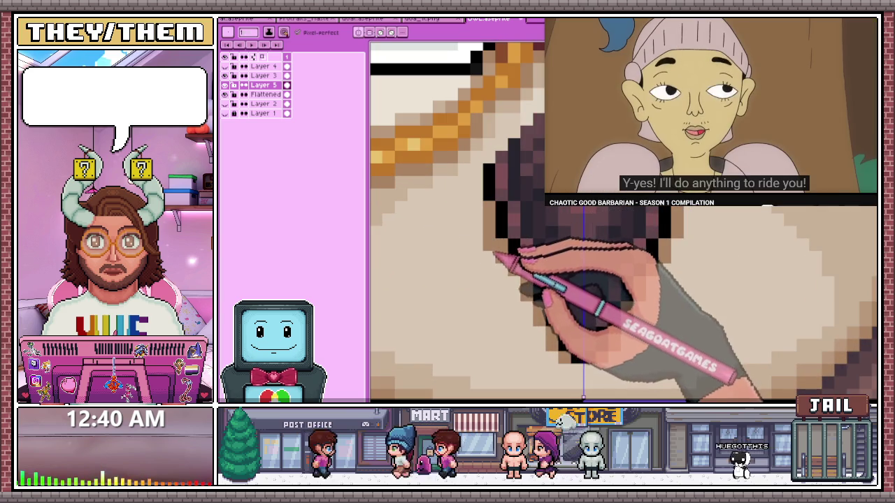
{"action": "scroll", "coordinate": [505, 270], "scroll_direction": "down", "scroll_amount": 1}
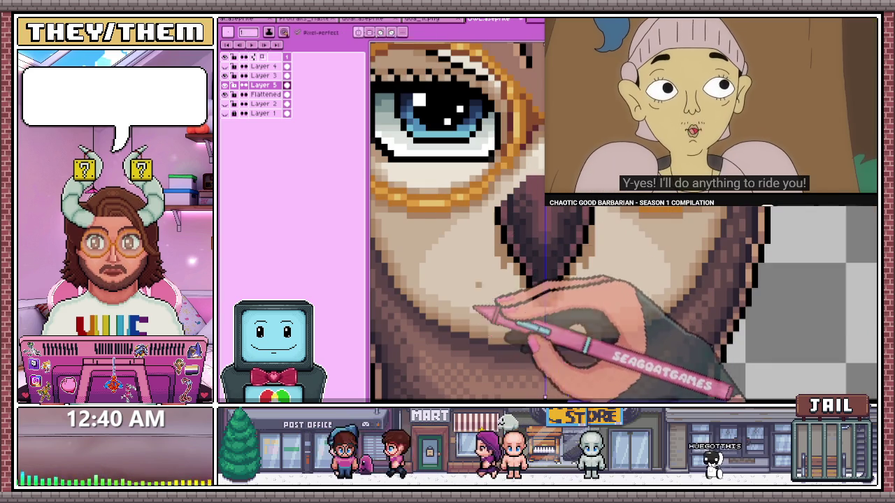
{"action": "scroll", "coordinate": [489, 279], "scroll_direction": "up", "scroll_amount": 1}
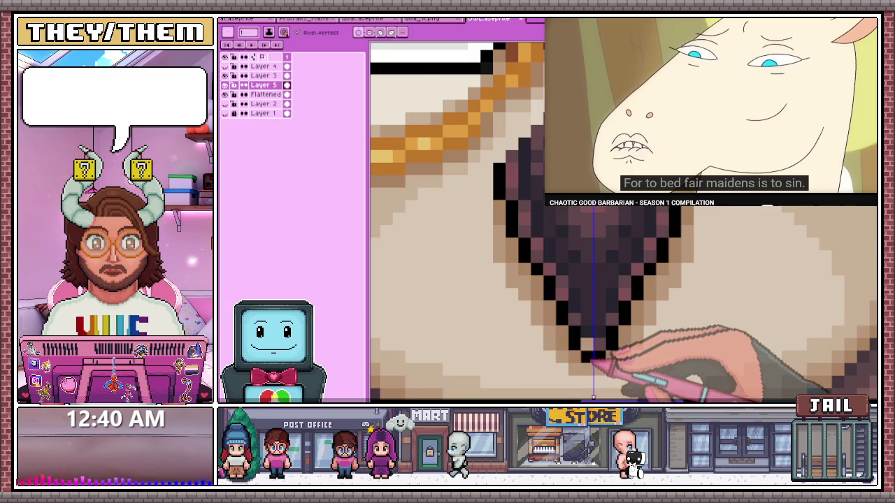
Pick an existing dark brown and close the outline into a pointed, shaded beak tip
{"action": "key", "text": "alt"}
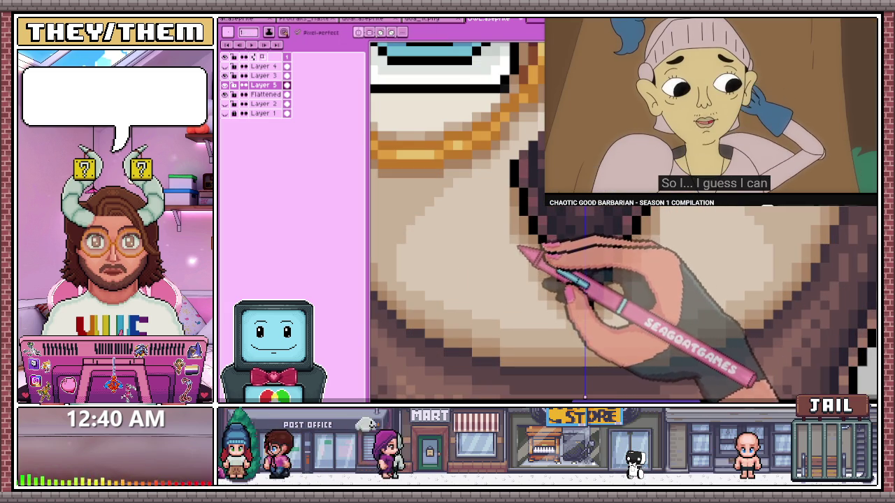
{"action": "scroll", "coordinate": [530, 257], "scroll_direction": "down", "scroll_amount": 2}
{"action": "scroll", "coordinate": [538, 255], "scroll_direction": "down", "scroll_amount": 2}
{"action": "scroll", "coordinate": [549, 253], "scroll_direction": "down", "scroll_amount": 2}
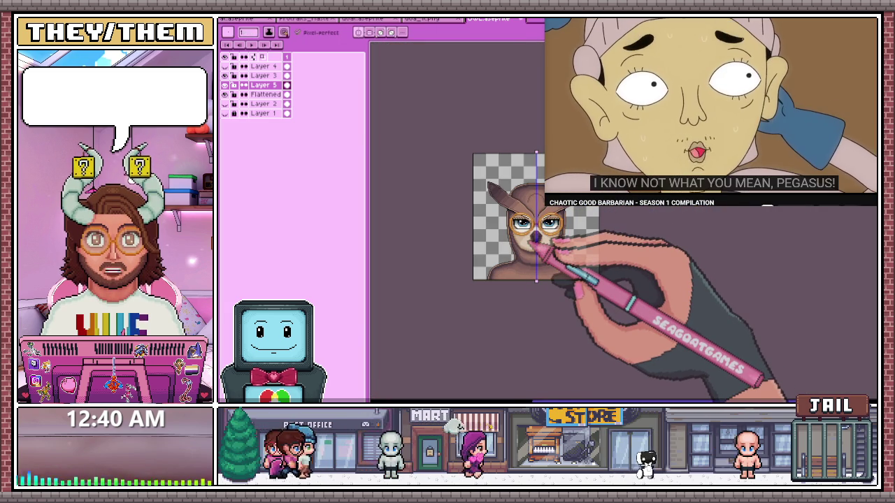
{"action": "scroll", "coordinate": [588, 244], "scroll_direction": "up", "scroll_amount": 3}
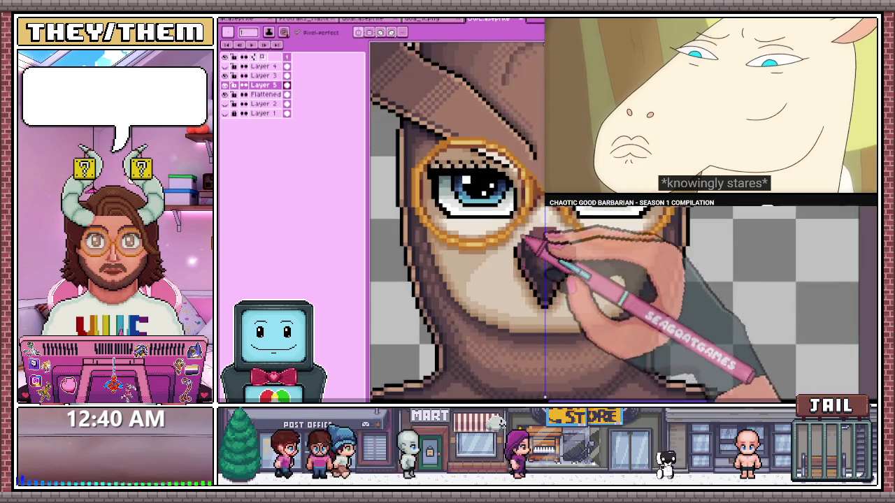
{"action": "scroll", "coordinate": [583, 276], "scroll_direction": "up", "scroll_amount": 1}
{"action": "scroll", "coordinate": [531, 272], "scroll_direction": "up", "scroll_amount": 1}
{"action": "scroll", "coordinate": [521, 269], "scroll_direction": "down", "scroll_amount": 2}
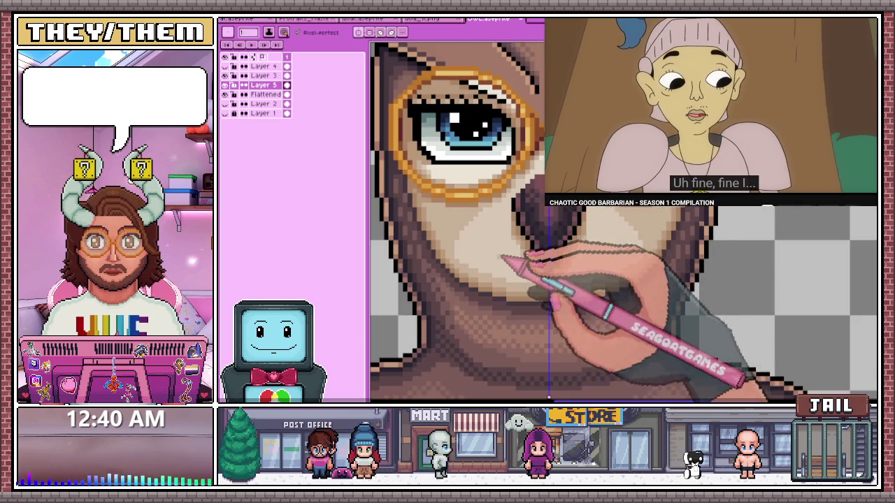
{"action": "scroll", "coordinate": [519, 262], "scroll_direction": "up", "scroll_amount": 3}
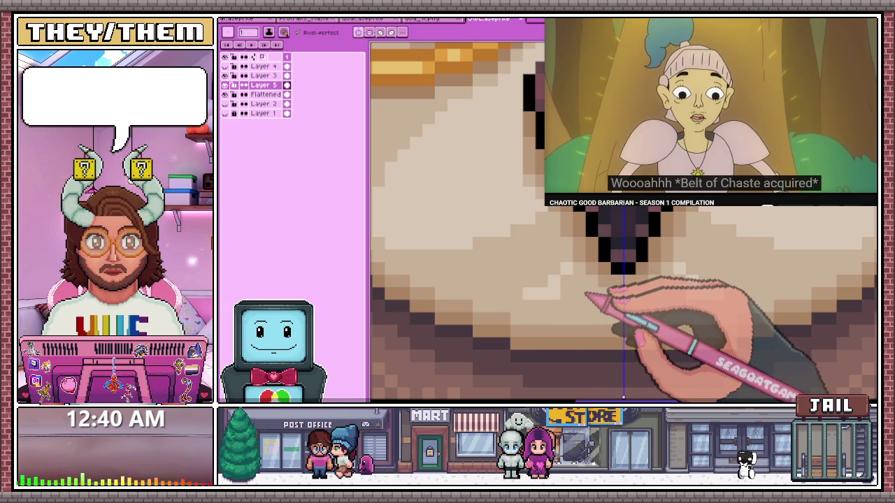
Paint lighter skin-tone pixels on the cheek beside the beak below the gold glasses
{"action": "scroll", "coordinate": [563, 290], "scroll_direction": "down", "scroll_amount": 1}
{"action": "scroll", "coordinate": [559, 307], "scroll_direction": "down", "scroll_amount": 1}
{"action": "scroll", "coordinate": [553, 316], "scroll_direction": "down", "scroll_amount": 2}
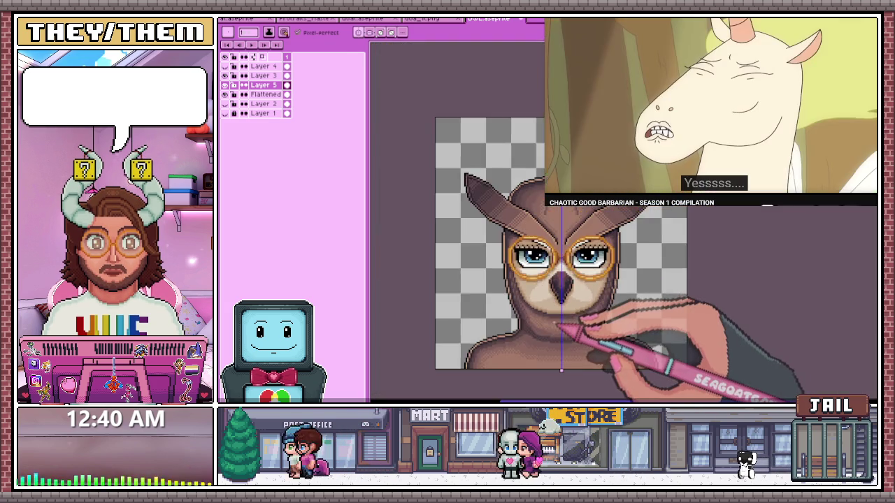
{"action": "scroll", "coordinate": [559, 325], "scroll_direction": "down", "scroll_amount": 1}
{"action": "scroll", "coordinate": [562, 325], "scroll_direction": "up", "scroll_amount": 1}
{"action": "scroll", "coordinate": [594, 336], "scroll_direction": "up", "scroll_amount": 2}
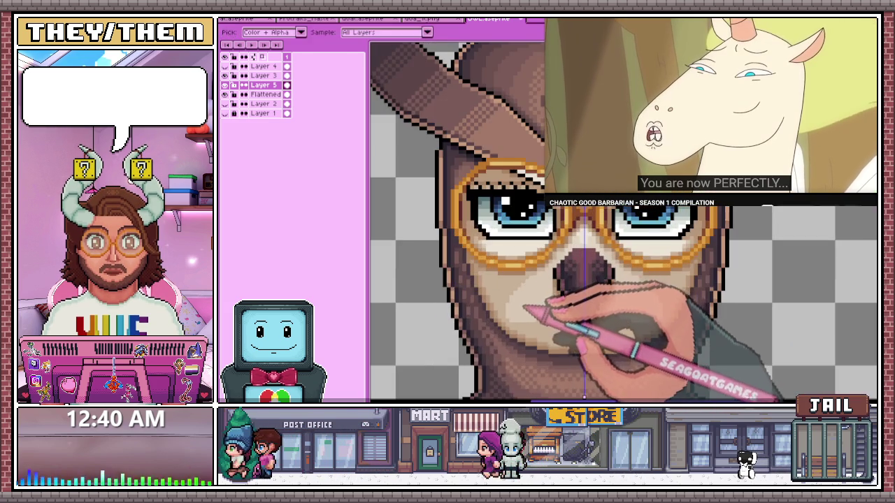
{"action": "scroll", "coordinate": [559, 300], "scroll_direction": "up", "scroll_amount": 1}
{"action": "scroll", "coordinate": [518, 301], "scroll_direction": "up", "scroll_amount": 1}
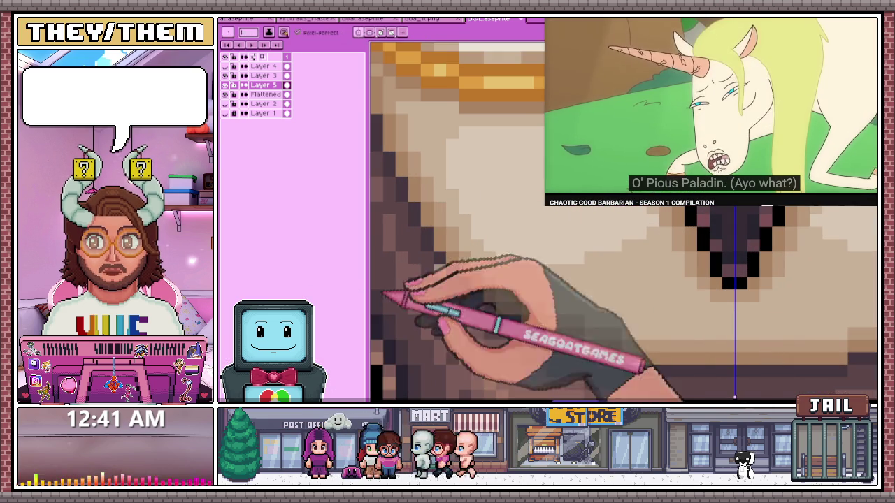
{"action": "key", "text": "b"}
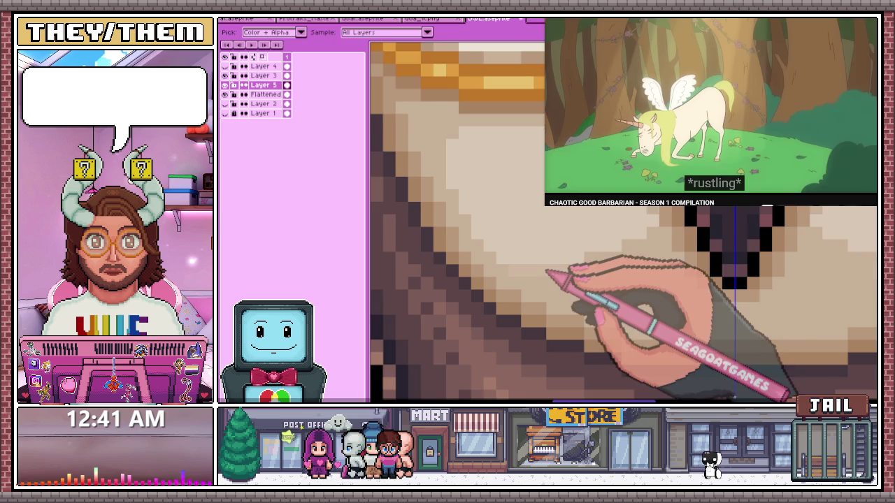
{"action": "key", "text": "b"}
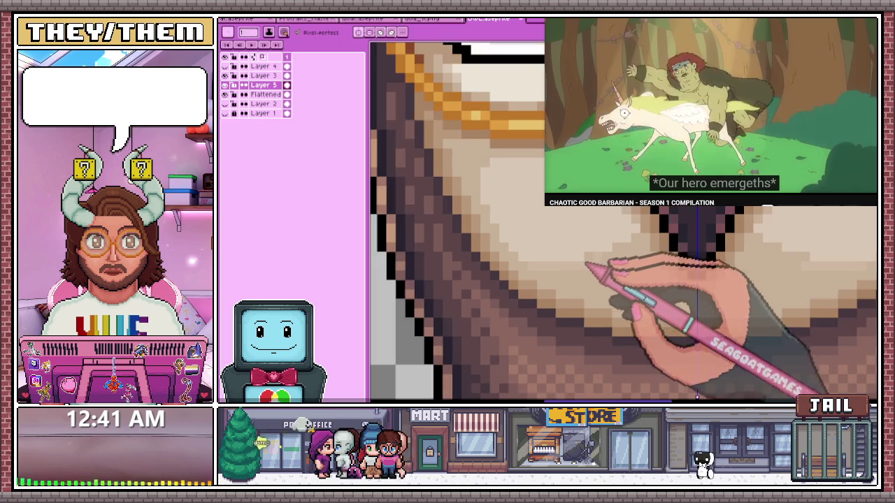
{"action": "scroll", "coordinate": [547, 272], "scroll_direction": "up", "scroll_amount": 2}
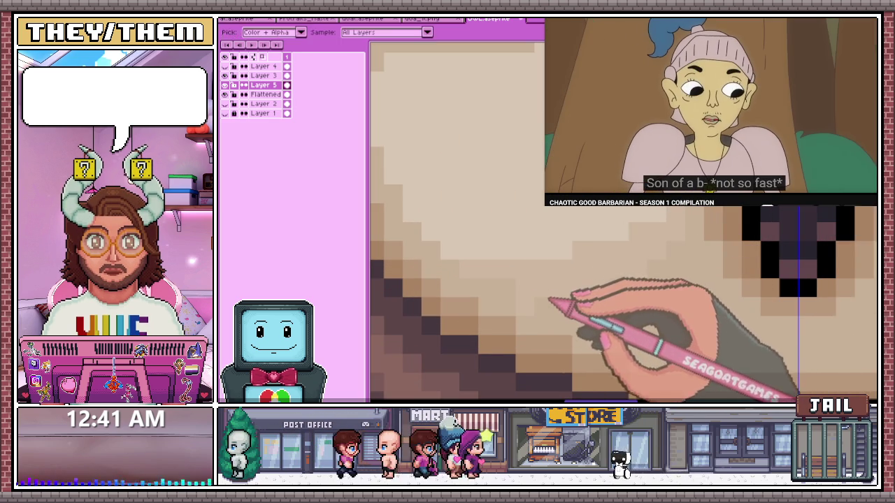
{"action": "scroll", "coordinate": [545, 302], "scroll_direction": "up", "scroll_amount": 2}
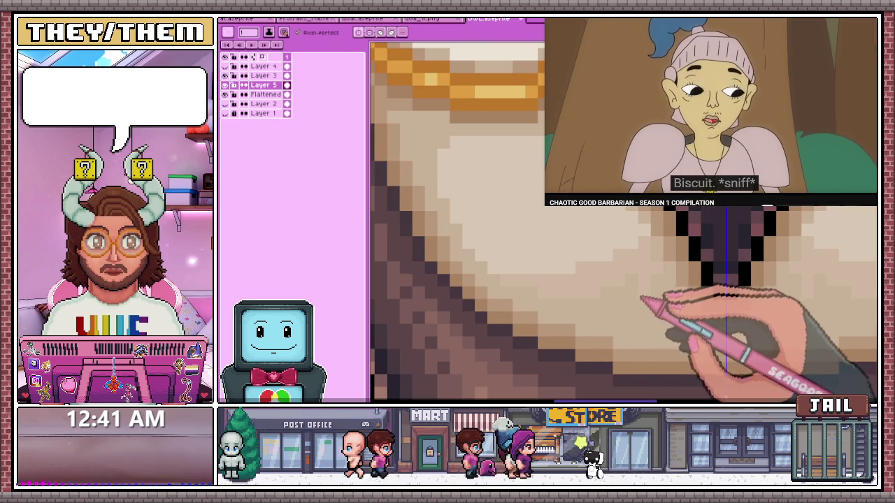
{"action": "scroll", "coordinate": [650, 269], "scroll_direction": "down", "scroll_amount": 2}
{"action": "scroll", "coordinate": [644, 269], "scroll_direction": "down", "scroll_amount": 1}
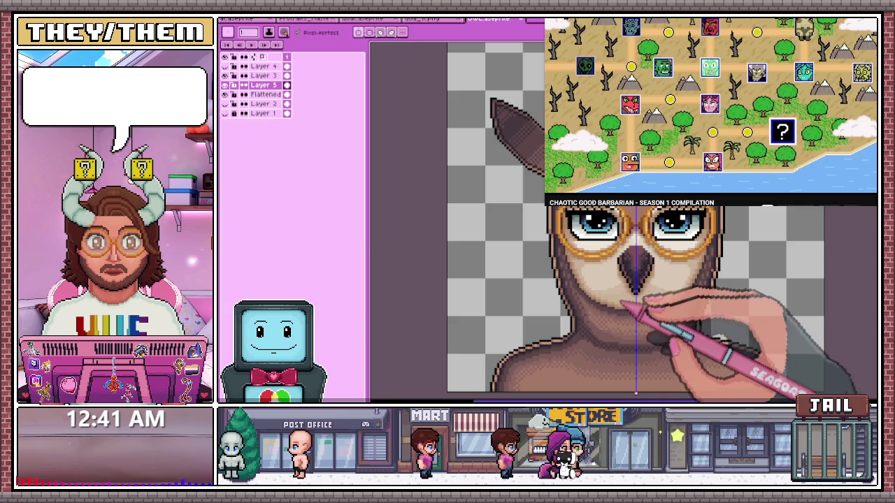
{"action": "scroll", "coordinate": [636, 267], "scroll_direction": "up", "scroll_amount": 1}
{"action": "scroll", "coordinate": [627, 265], "scroll_direction": "up", "scroll_amount": 2}
{"action": "scroll", "coordinate": [627, 265], "scroll_direction": "up", "scroll_amount": 1}
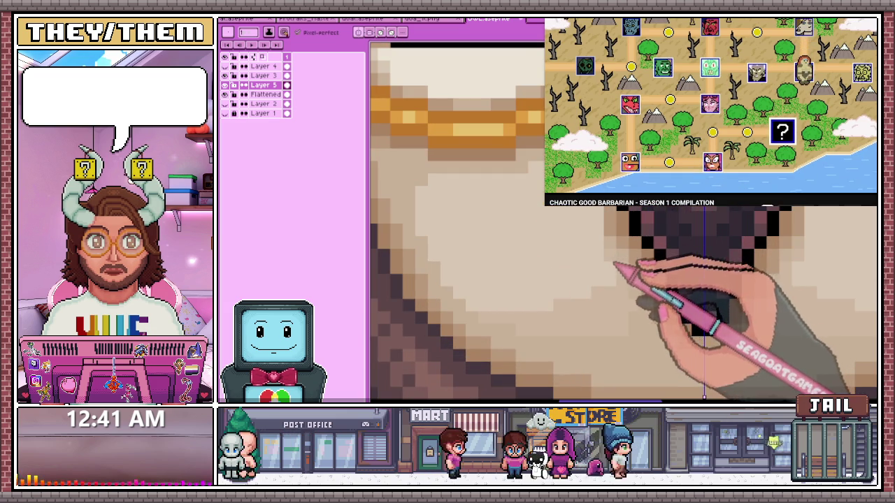
{"action": "scroll", "coordinate": [622, 266], "scroll_direction": "down", "scroll_amount": 3}
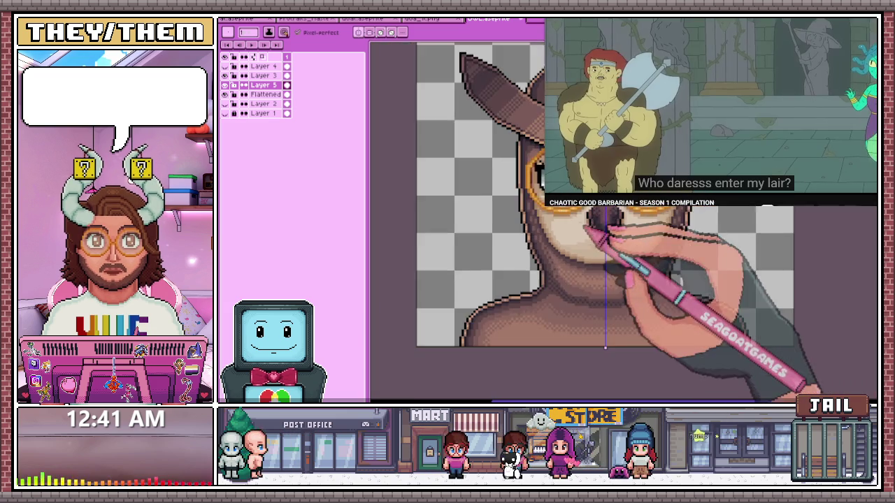
{"action": "scroll", "coordinate": [623, 265], "scroll_direction": "up", "scroll_amount": 3}
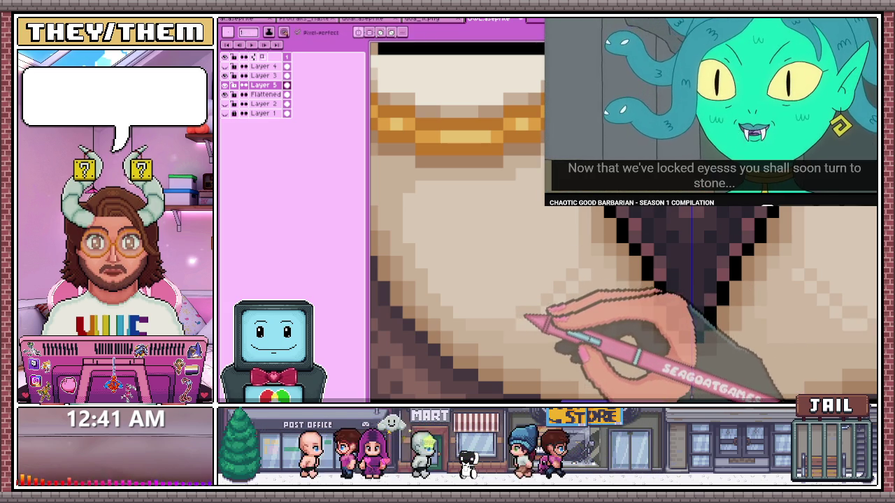
Sample two skin tones from the face and dot highlights on the cheeks
{"action": "key", "text": "alt"}
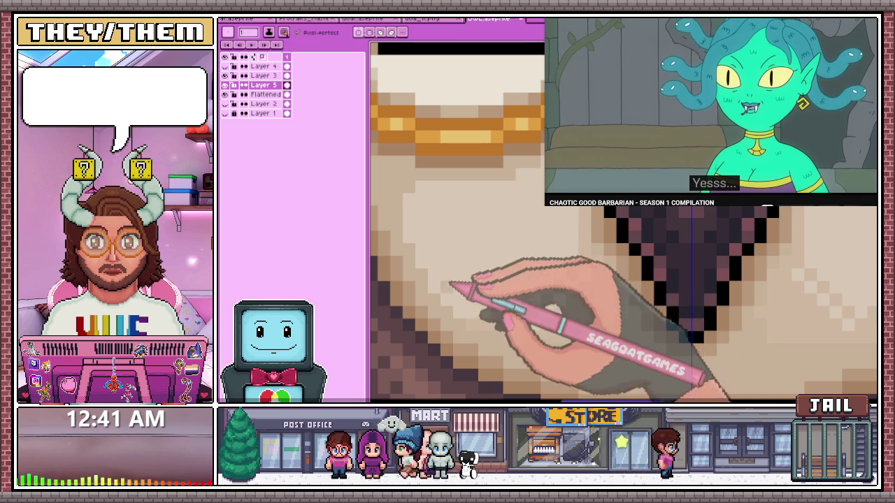
{"action": "key", "text": "alt"}
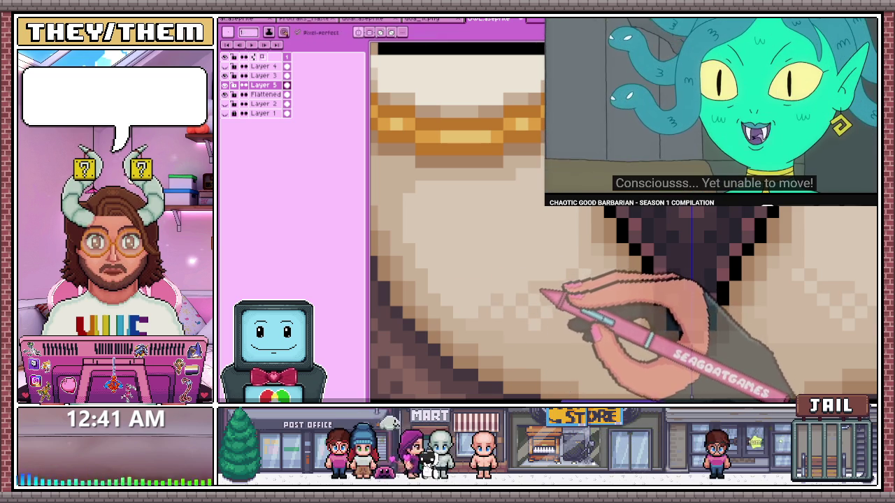
{"action": "left_click_drag", "start_coordinate": [580, 242], "coordinate": [531, 283]}
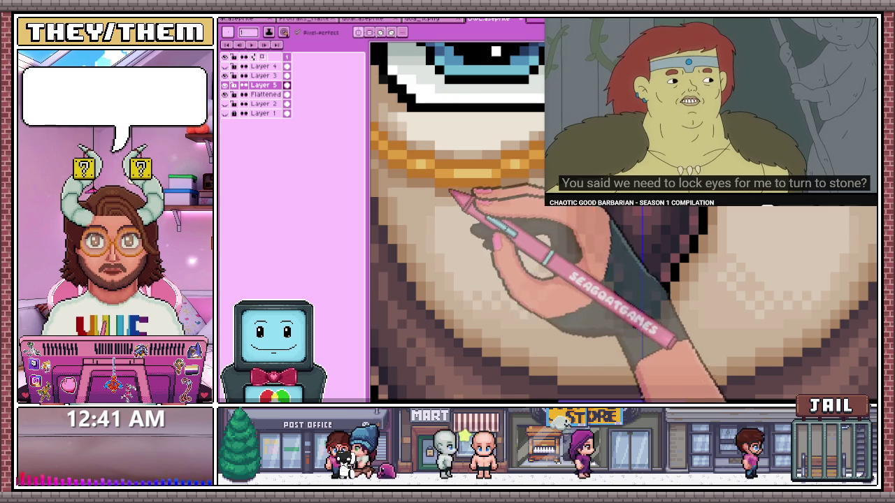
Blend the beak's shading into the pale cheek, zooming in and out to compare tones
{"action": "scroll", "coordinate": [455, 203], "scroll_direction": "up", "scroll_amount": 1}
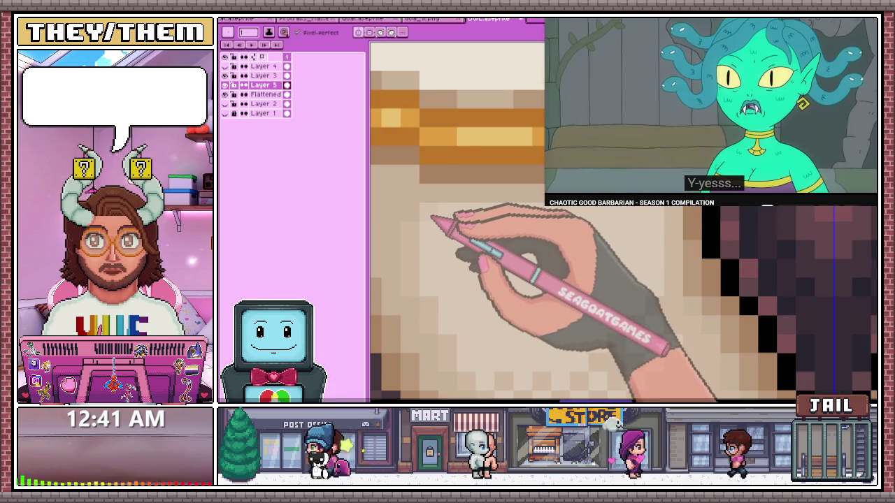
{"action": "scroll", "coordinate": [432, 220], "scroll_direction": "down", "scroll_amount": 2}
{"action": "scroll", "coordinate": [439, 236], "scroll_direction": "down", "scroll_amount": 2}
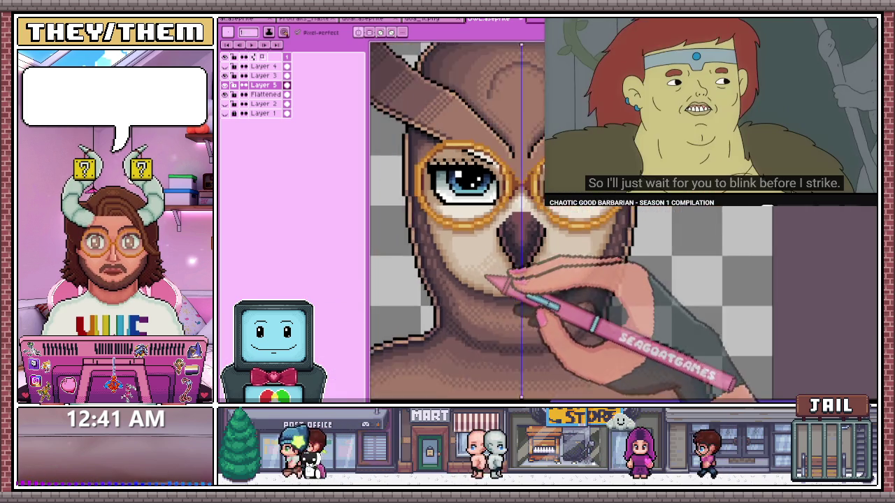
{"action": "scroll", "coordinate": [522, 296], "scroll_direction": "down", "scroll_amount": 1}
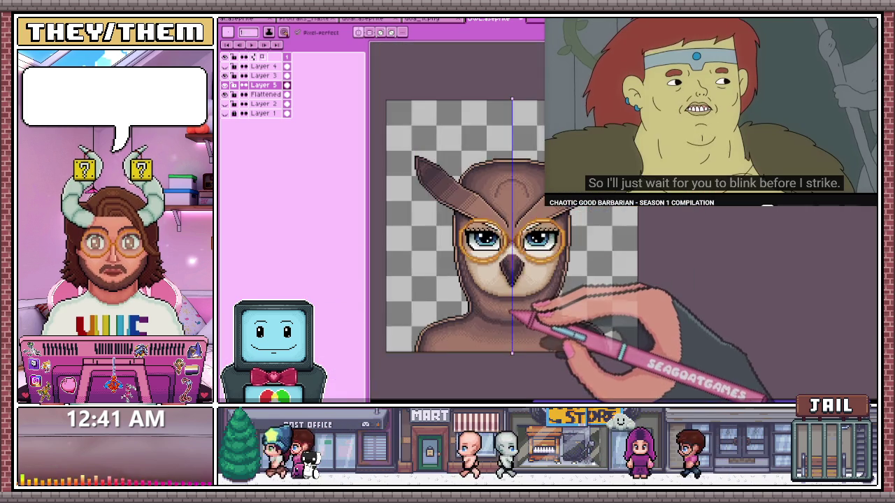
{"action": "scroll", "coordinate": [523, 320], "scroll_direction": "down", "scroll_amount": 2}
{"action": "scroll", "coordinate": [508, 323], "scroll_direction": "up", "scroll_amount": 1}
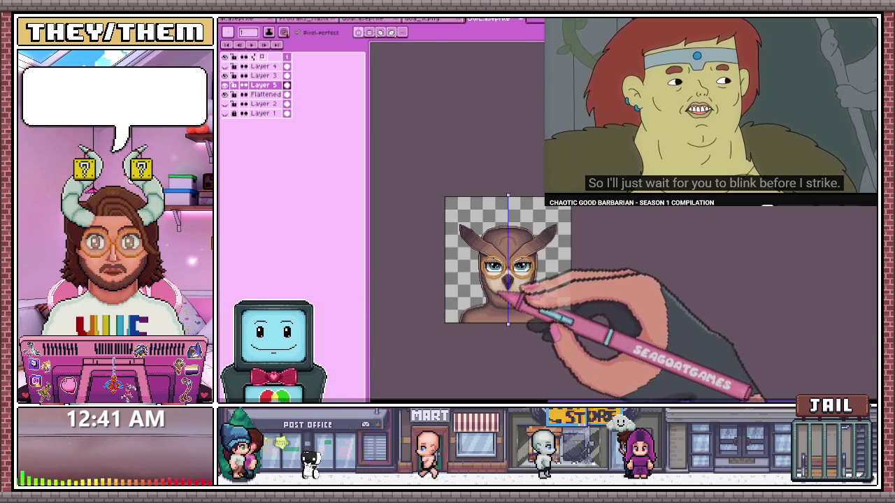
{"action": "scroll", "coordinate": [507, 296], "scroll_direction": "up", "scroll_amount": 3}
{"action": "scroll", "coordinate": [529, 296], "scroll_direction": "up", "scroll_amount": 1}
{"action": "scroll", "coordinate": [525, 301], "scroll_direction": "up", "scroll_amount": 1}
{"action": "scroll", "coordinate": [514, 293], "scroll_direction": "up", "scroll_amount": 1}
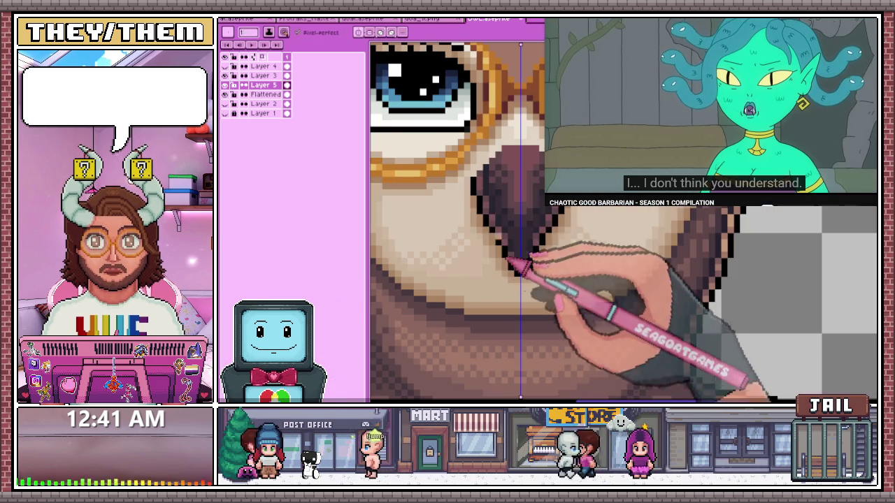
{"action": "scroll", "coordinate": [507, 210], "scroll_direction": "up", "scroll_amount": 2}
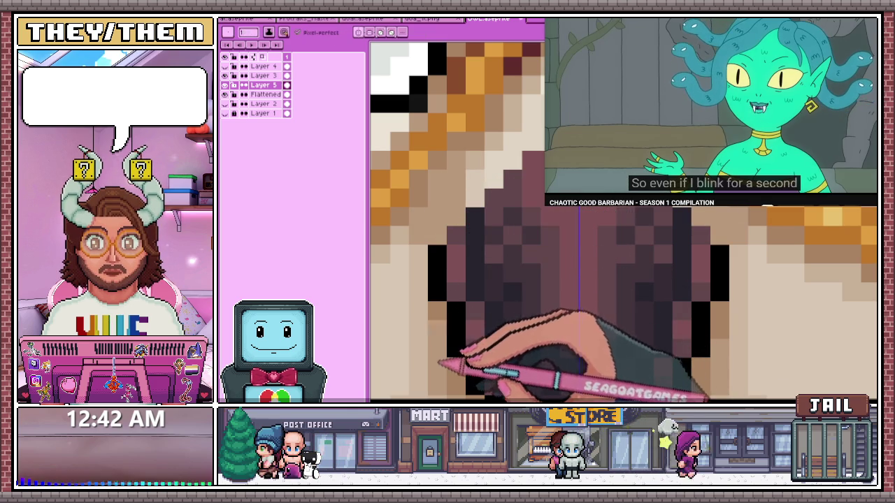
Dither pale highlight pixels across the cheek beneath the gold glasses rim with the Pencil
{"action": "key", "text": "b"}
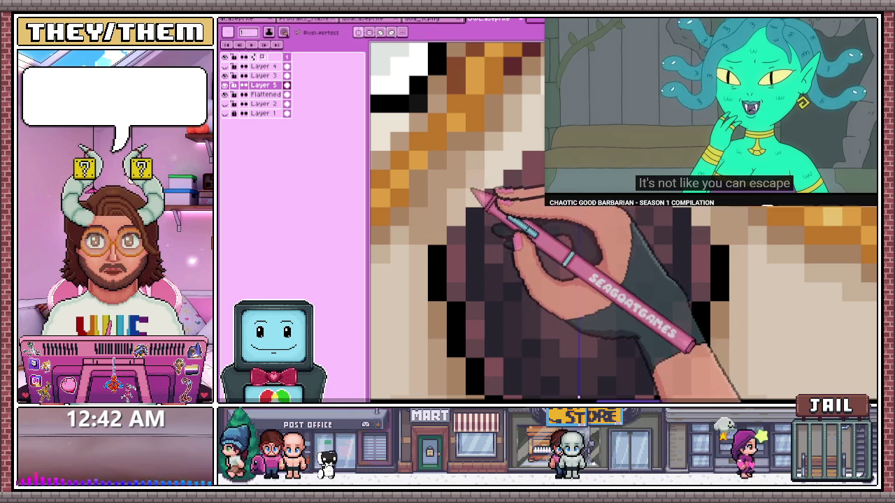
{"action": "scroll", "coordinate": [457, 222], "scroll_direction": "down", "scroll_amount": 5}
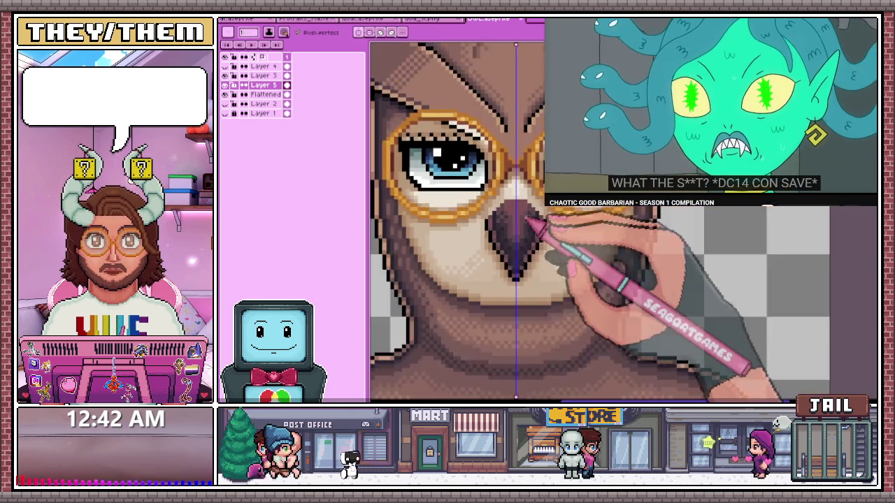
{"action": "scroll", "coordinate": [529, 223], "scroll_direction": "down", "scroll_amount": 3}
{"action": "scroll", "coordinate": [531, 237], "scroll_direction": "down", "scroll_amount": 2}
{"action": "scroll", "coordinate": [535, 255], "scroll_direction": "up", "scroll_amount": 1}
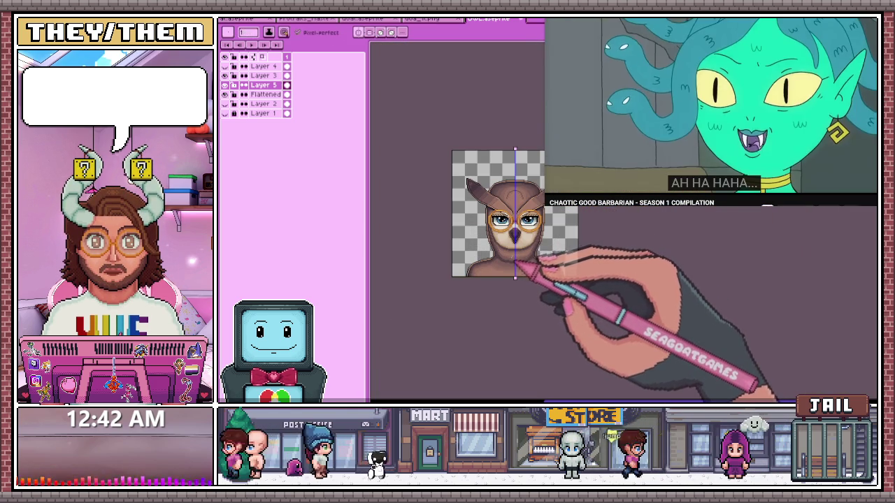
{"action": "scroll", "coordinate": [563, 251], "scroll_direction": "up", "scroll_amount": 3}
{"action": "scroll", "coordinate": [523, 234], "scroll_direction": "up", "scroll_amount": 2}
{"action": "scroll", "coordinate": [510, 224], "scroll_direction": "up", "scroll_amount": 2}
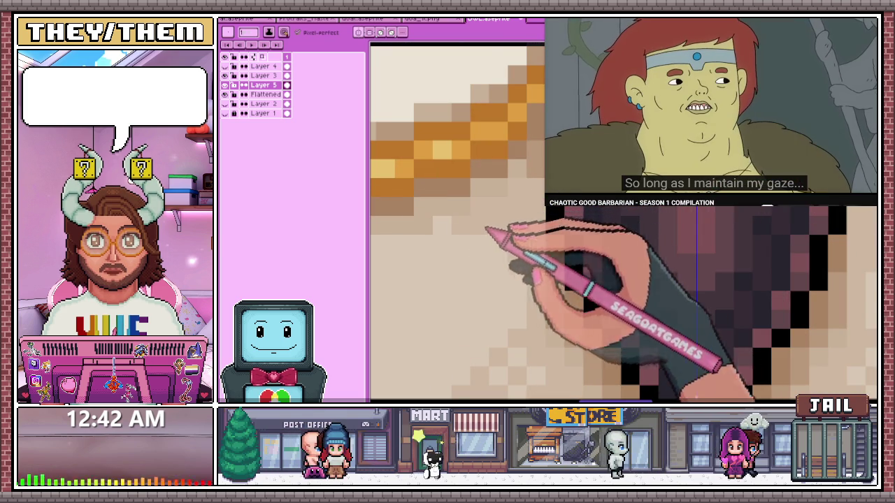
{"action": "scroll", "coordinate": [529, 306], "scroll_direction": "down", "scroll_amount": 2}
{"action": "scroll", "coordinate": [531, 280], "scroll_direction": "down", "scroll_amount": 2}
{"action": "scroll", "coordinate": [542, 294], "scroll_direction": "down", "scroll_amount": 1}
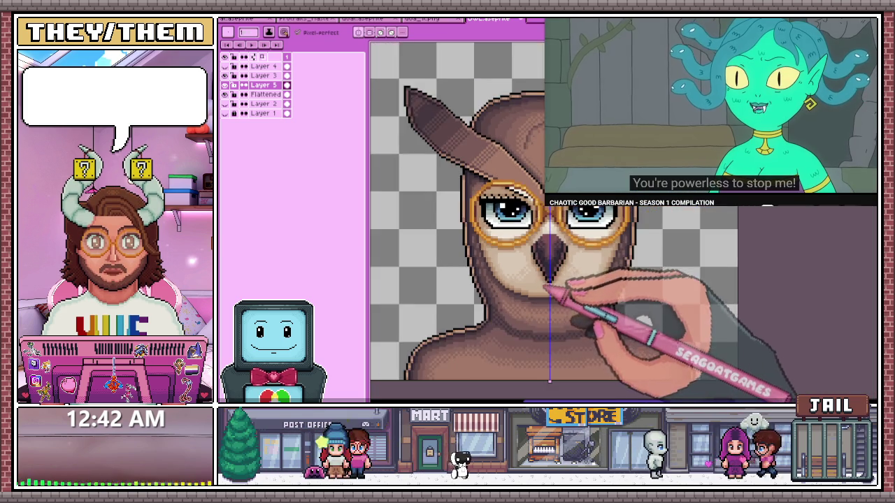
{"action": "scroll", "coordinate": [547, 297], "scroll_direction": "down", "scroll_amount": 1}
{"action": "scroll", "coordinate": [546, 300], "scroll_direction": "up", "scroll_amount": 2}
{"action": "scroll", "coordinate": [531, 273], "scroll_direction": "up", "scroll_amount": 2}
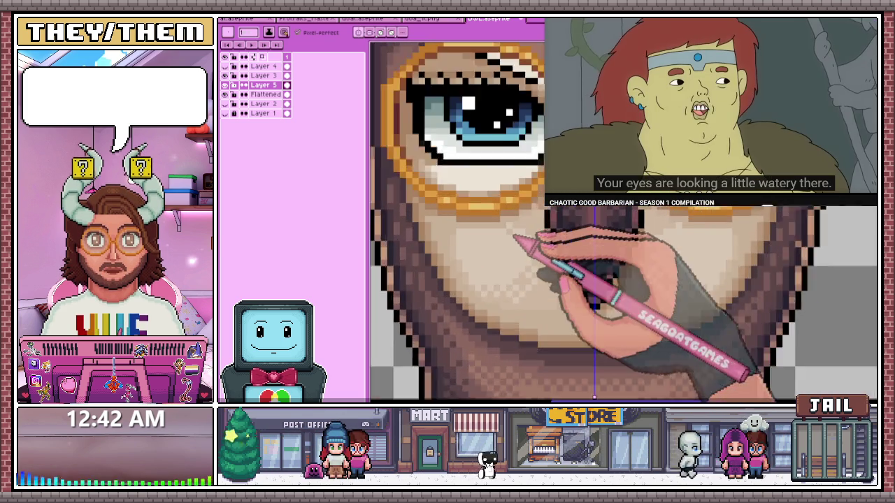
{"action": "scroll", "coordinate": [514, 237], "scroll_direction": "up", "scroll_amount": 2}
{"action": "scroll", "coordinate": [487, 232], "scroll_direction": "down", "scroll_amount": 2}
{"action": "scroll", "coordinate": [443, 230], "scroll_direction": "up", "scroll_amount": 2}
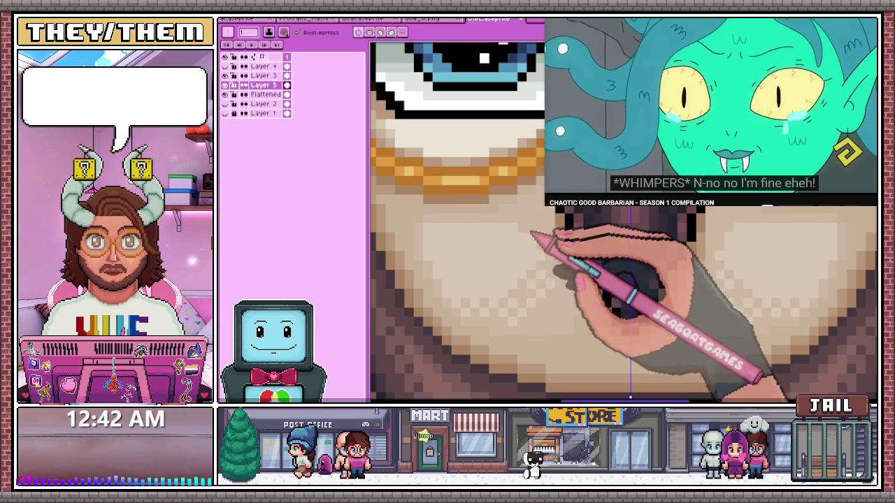
{"action": "scroll", "coordinate": [538, 246], "scroll_direction": "down", "scroll_amount": 4}
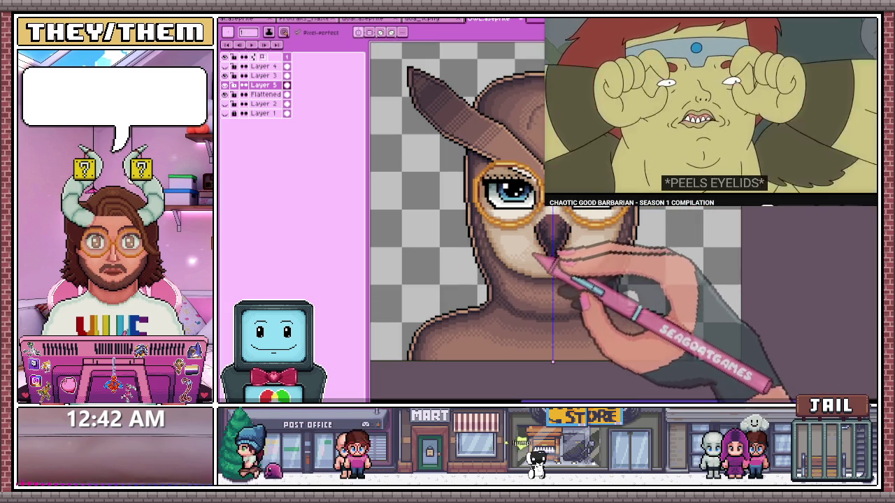
{"action": "scroll", "coordinate": [531, 251], "scroll_direction": "up", "scroll_amount": 2}
{"action": "scroll", "coordinate": [517, 245], "scroll_direction": "up", "scroll_amount": 2}
{"action": "scroll", "coordinate": [552, 224], "scroll_direction": "up", "scroll_amount": 2}
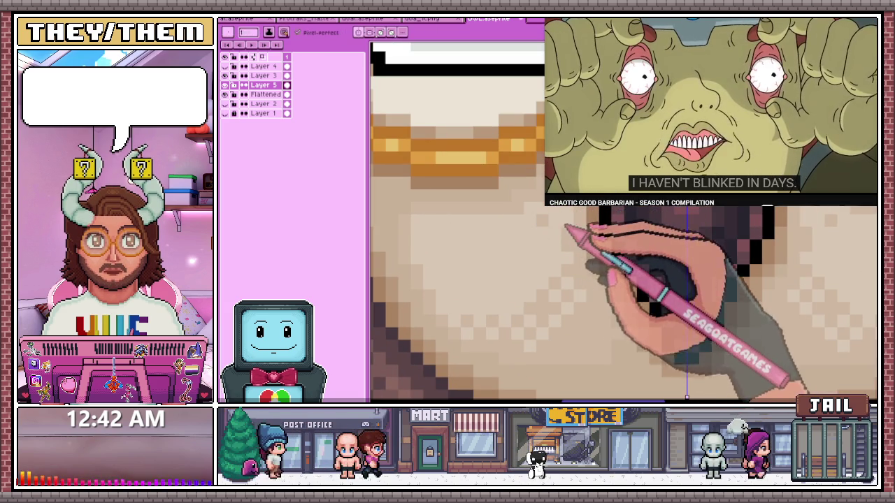
{"action": "scroll", "coordinate": [506, 235], "scroll_direction": "up", "scroll_amount": 1}
{"action": "scroll", "coordinate": [454, 241], "scroll_direction": "up", "scroll_amount": 1}
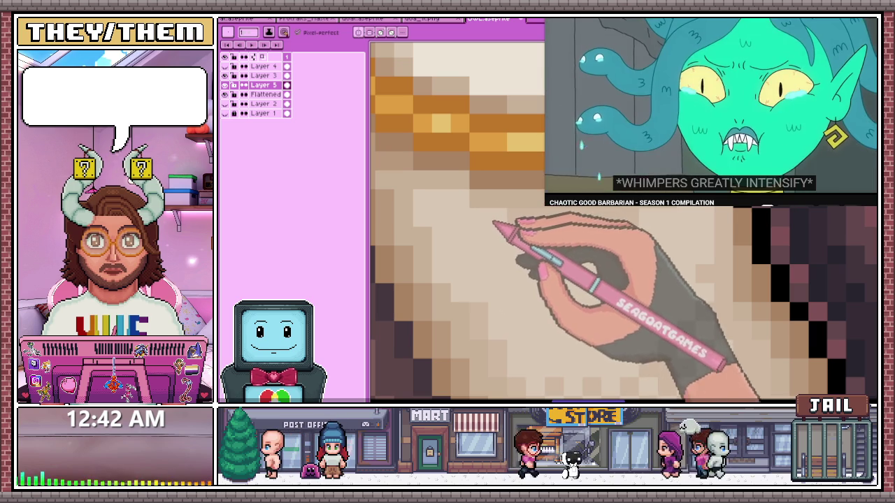
{"action": "scroll", "coordinate": [495, 224], "scroll_direction": "down", "scroll_amount": 2}
{"action": "scroll", "coordinate": [539, 279], "scroll_direction": "down", "scroll_amount": 2}
{"action": "scroll", "coordinate": [594, 315], "scroll_direction": "down", "scroll_amount": 1}
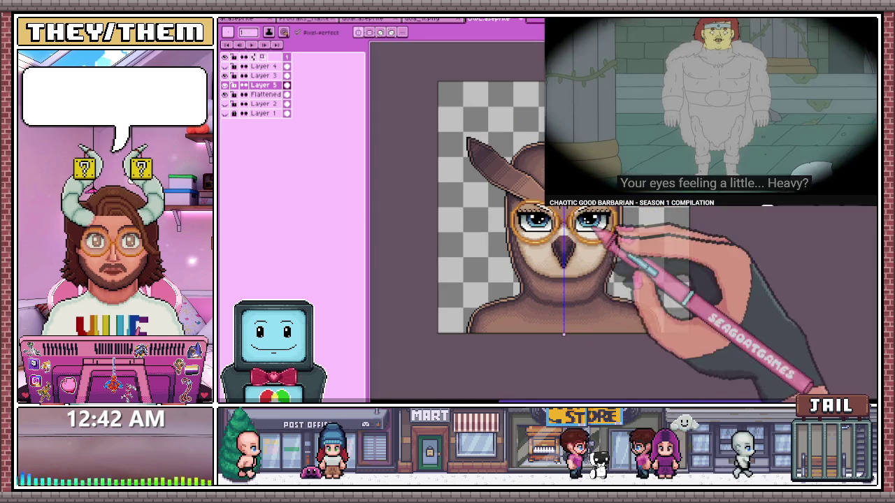
Begin shading the brown ear tufts above the gold glasses, zooming in and out to check
{"action": "scroll", "coordinate": [580, 230], "scroll_direction": "up", "scroll_amount": 2}
{"action": "scroll", "coordinate": [552, 209], "scroll_direction": "up", "scroll_amount": 2}
{"action": "scroll", "coordinate": [601, 203], "scroll_direction": "down", "scroll_amount": 1}
{"action": "scroll", "coordinate": [552, 224], "scroll_direction": "down", "scroll_amount": 1}
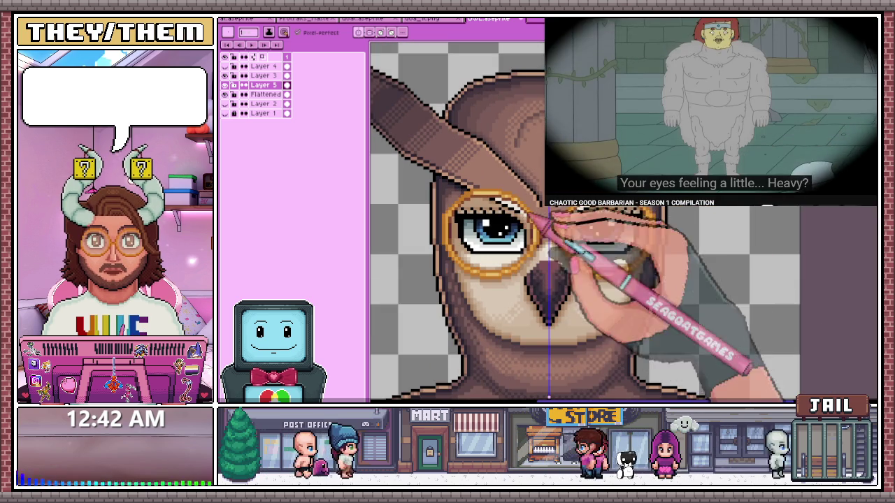
{"action": "scroll", "coordinate": [545, 182], "scroll_direction": "up", "scroll_amount": 1}
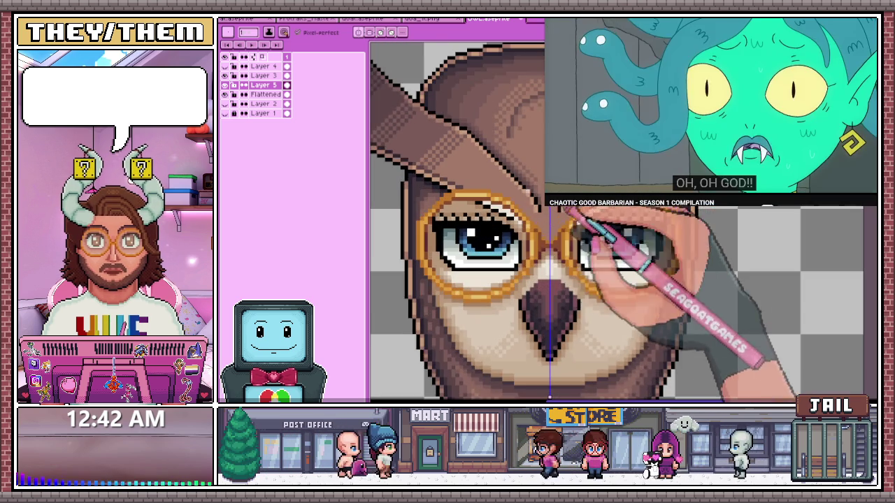
{"action": "scroll", "coordinate": [521, 171], "scroll_direction": "up", "scroll_amount": 1}
{"action": "scroll", "coordinate": [545, 199], "scroll_direction": "down", "scroll_amount": 1}
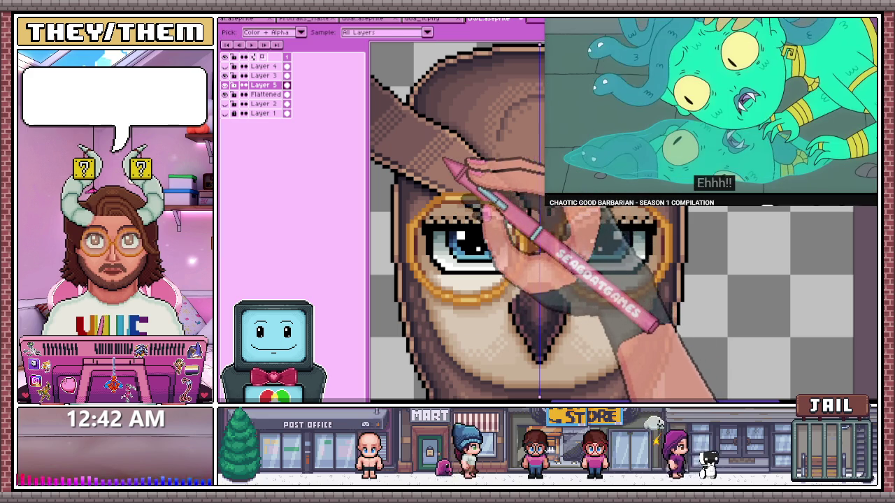
{"action": "scroll", "coordinate": [531, 231], "scroll_direction": "up", "scroll_amount": 3}
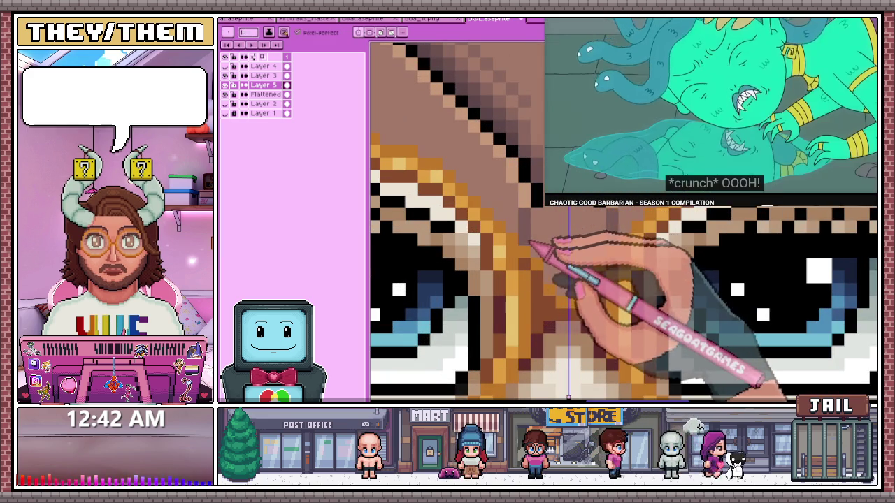
{"action": "scroll", "coordinate": [503, 209], "scroll_direction": "down", "scroll_amount": 3}
{"action": "scroll", "coordinate": [461, 190], "scroll_direction": "up", "scroll_amount": 3}
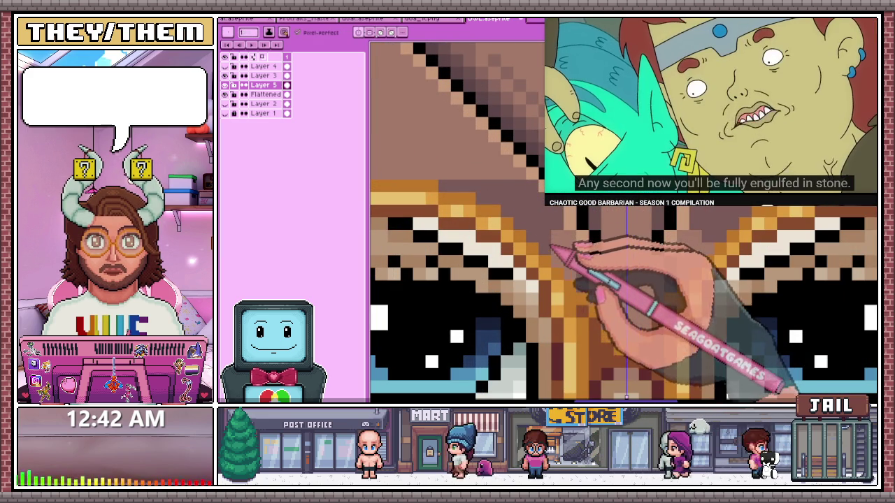
{"action": "scroll", "coordinate": [571, 267], "scroll_direction": "down", "scroll_amount": 2}
{"action": "scroll", "coordinate": [563, 279], "scroll_direction": "down", "scroll_amount": 2}
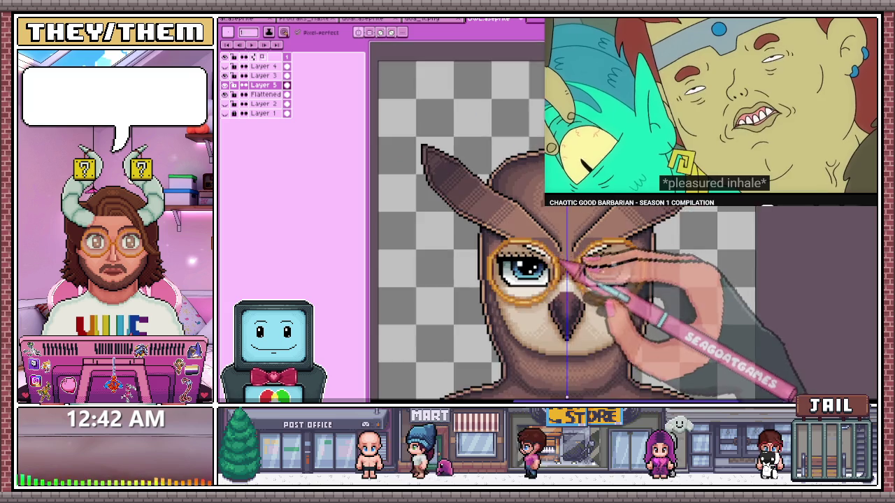
{"action": "scroll", "coordinate": [557, 288], "scroll_direction": "down", "scroll_amount": 2}
{"action": "scroll", "coordinate": [580, 273], "scroll_direction": "up", "scroll_amount": 2}
{"action": "scroll", "coordinate": [580, 279], "scroll_direction": "up", "scroll_amount": 2}
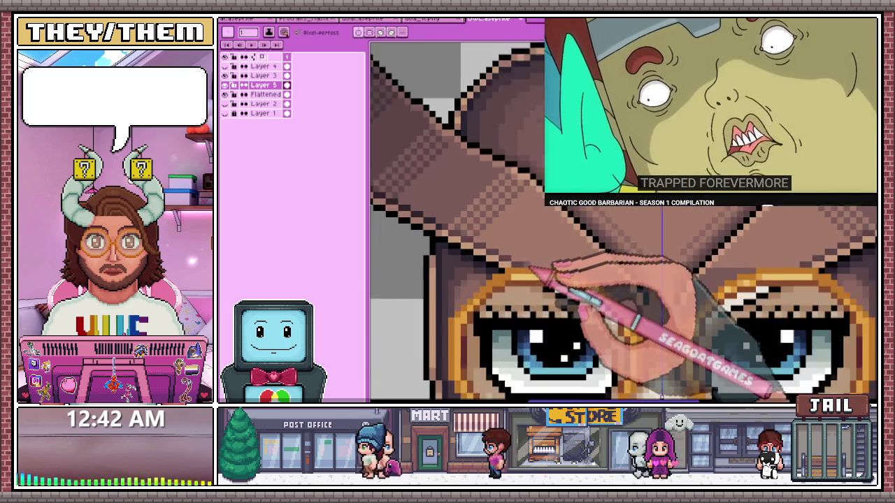
{"action": "scroll", "coordinate": [566, 273], "scroll_direction": "up", "scroll_amount": 2}
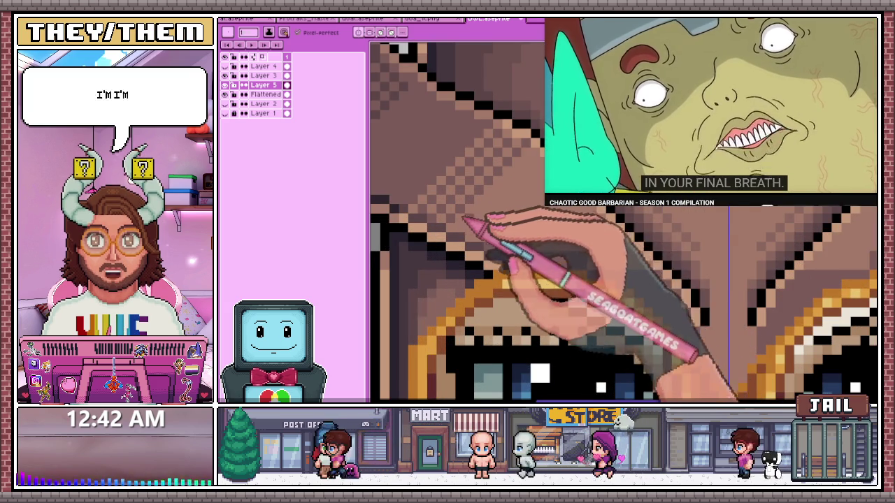
{"action": "scroll", "coordinate": [559, 266], "scroll_direction": "down", "scroll_amount": 1}
{"action": "scroll", "coordinate": [559, 266], "scroll_direction": "down", "scroll_amount": 1}
{"action": "scroll", "coordinate": [622, 221], "scroll_direction": "up", "scroll_amount": 1}
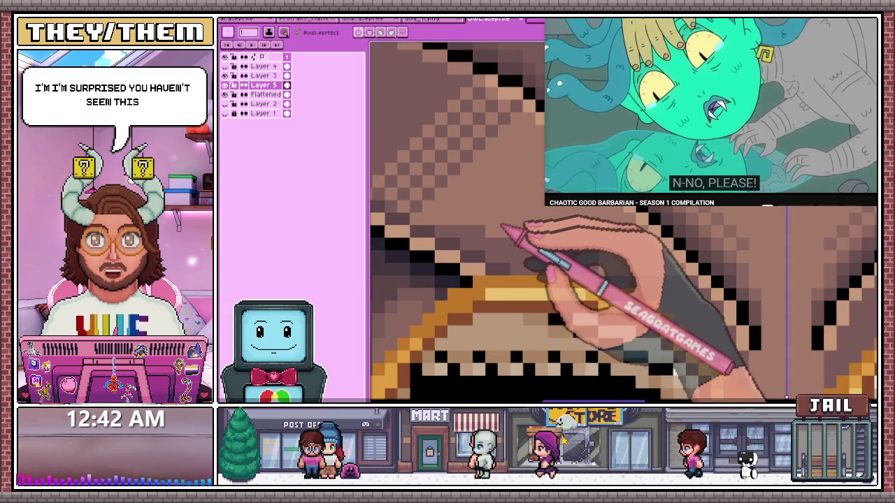
Pick a mask brown and dither checkered shading beside the hood's black outline
{"action": "key", "text": "alt"}
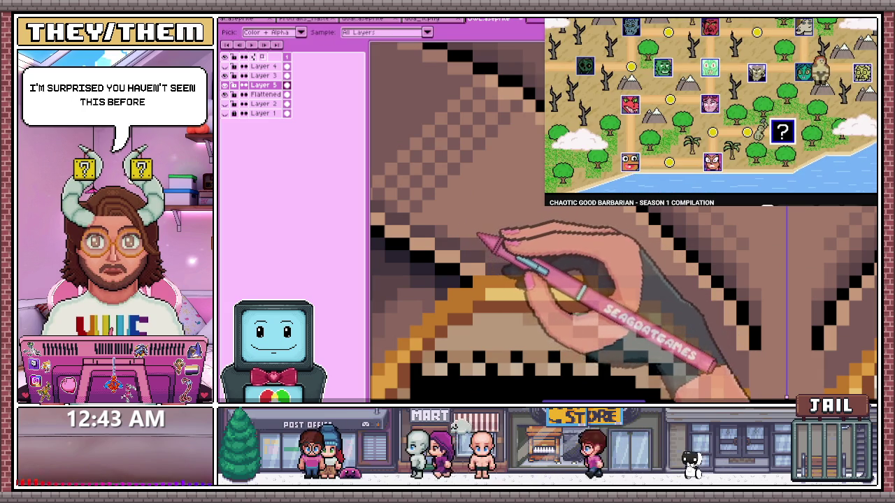
{"action": "scroll", "coordinate": [622, 221], "scroll_direction": "down", "scroll_amount": 1}
{"action": "scroll", "coordinate": [622, 221], "scroll_direction": "up", "scroll_amount": 1}
{"action": "scroll", "coordinate": [622, 220], "scroll_direction": "down", "scroll_amount": 1}
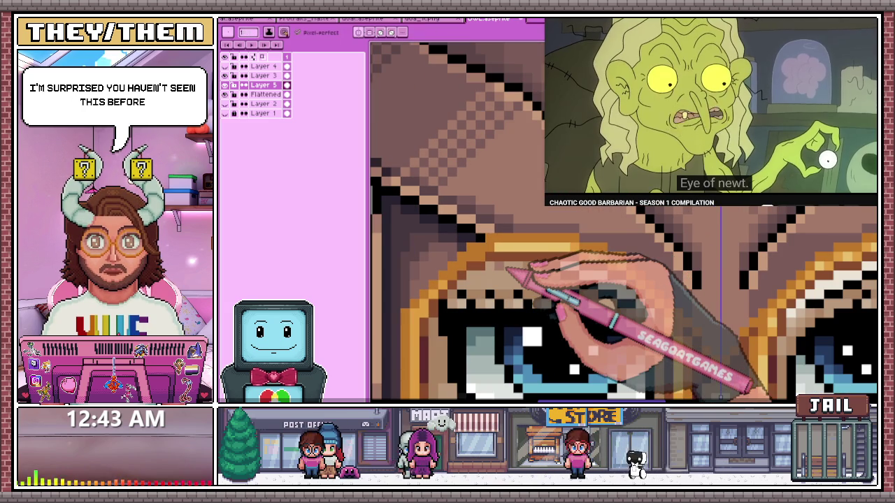
{"action": "scroll", "coordinate": [531, 210], "scroll_direction": "down", "scroll_amount": 2}
{"action": "scroll", "coordinate": [531, 210], "scroll_direction": "down", "scroll_amount": 2}
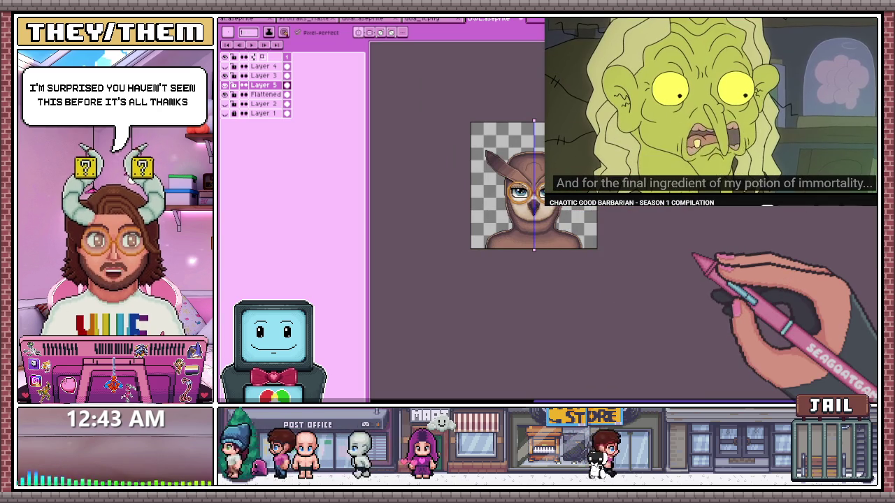
{"action": "scroll", "coordinate": [516, 175], "scroll_direction": "up", "scroll_amount": 2}
{"action": "scroll", "coordinate": [516, 175], "scroll_direction": "up", "scroll_amount": 2}
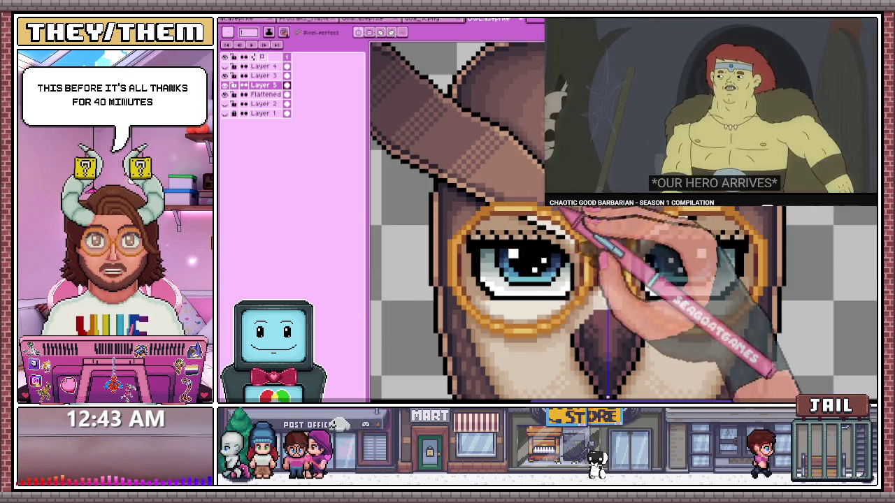
{"action": "scroll", "coordinate": [531, 224], "scroll_direction": "up", "scroll_amount": 1}
{"action": "scroll", "coordinate": [531, 223], "scroll_direction": "down", "scroll_amount": 1}
{"action": "scroll", "coordinate": [531, 224], "scroll_direction": "up", "scroll_amount": 2}
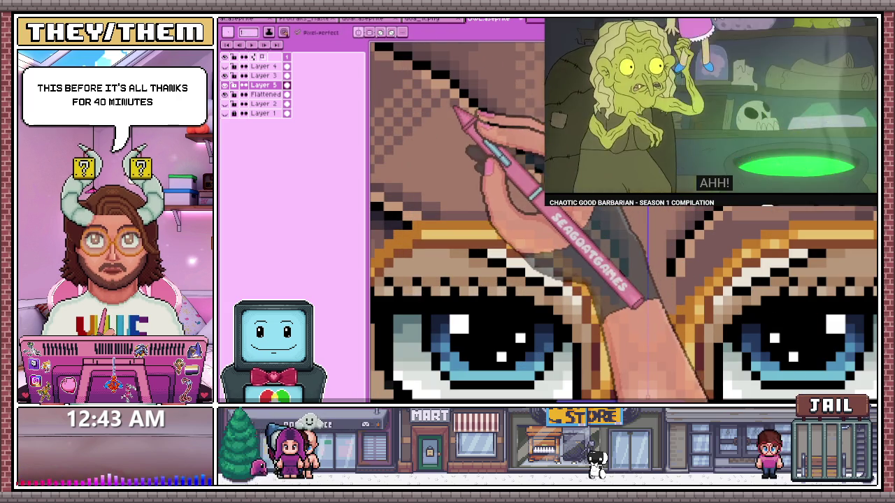
{"action": "scroll", "coordinate": [489, 224], "scroll_direction": "down", "scroll_amount": 2}
{"action": "scroll", "coordinate": [489, 224], "scroll_direction": "up", "scroll_amount": 2}
{"action": "scroll", "coordinate": [490, 224], "scroll_direction": "down", "scroll_amount": 2}
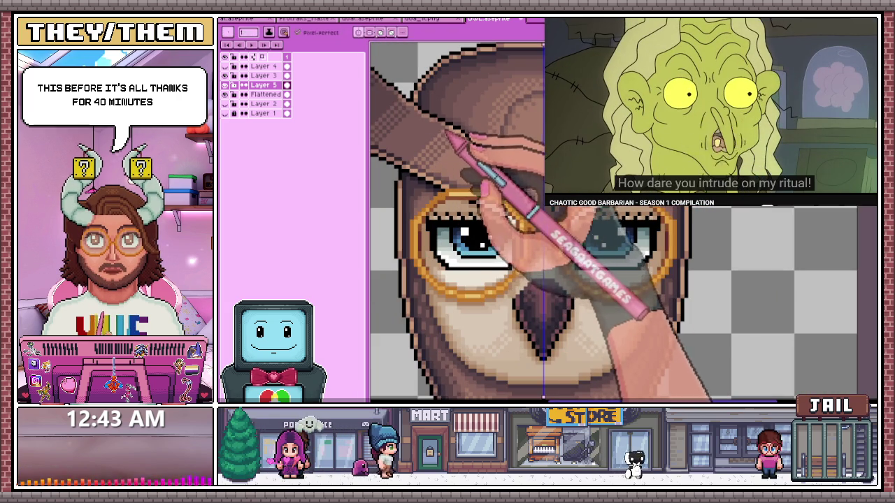
{"action": "scroll", "coordinate": [531, 280], "scroll_direction": "up", "scroll_amount": 3}
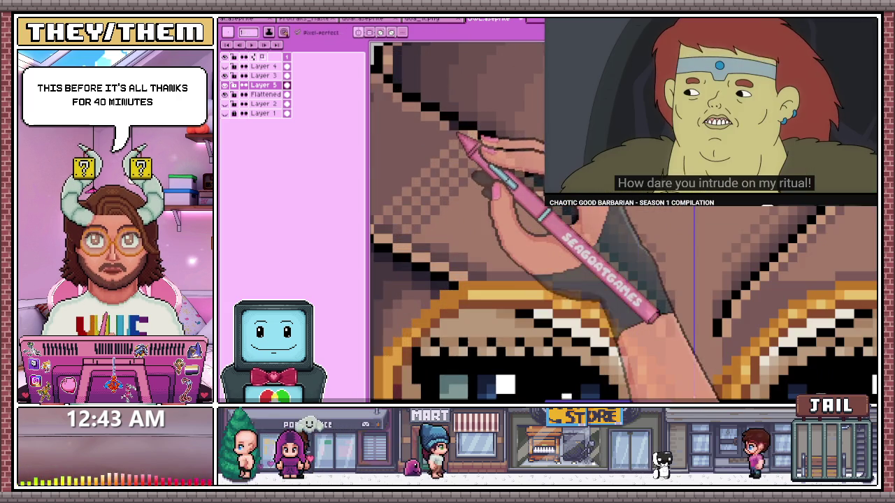
Zoom in and out on the left ear tuft to inspect its checkered outline shading
{"action": "scroll", "coordinate": [490, 224], "scroll_direction": "down", "scroll_amount": 3}
{"action": "scroll", "coordinate": [489, 223], "scroll_direction": "up", "scroll_amount": 2}
{"action": "scroll", "coordinate": [490, 224], "scroll_direction": "up", "scroll_amount": 2}
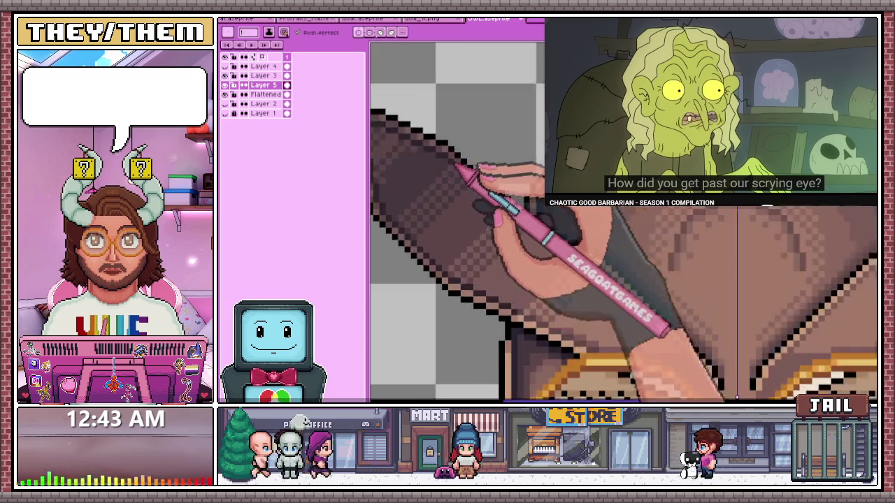
{"action": "scroll", "coordinate": [490, 224], "scroll_direction": "up", "scroll_amount": 1}
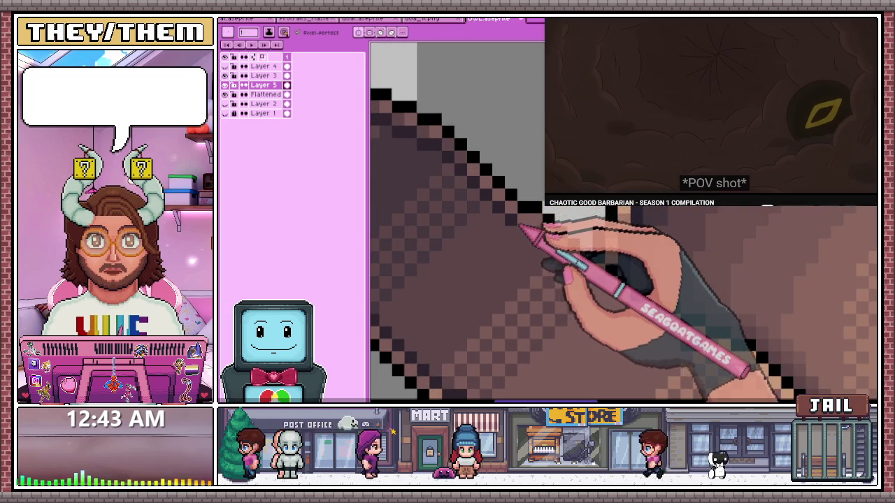
{"action": "scroll", "coordinate": [490, 223], "scroll_direction": "down", "scroll_amount": 3}
{"action": "scroll", "coordinate": [489, 224], "scroll_direction": "up", "scroll_amount": 3}
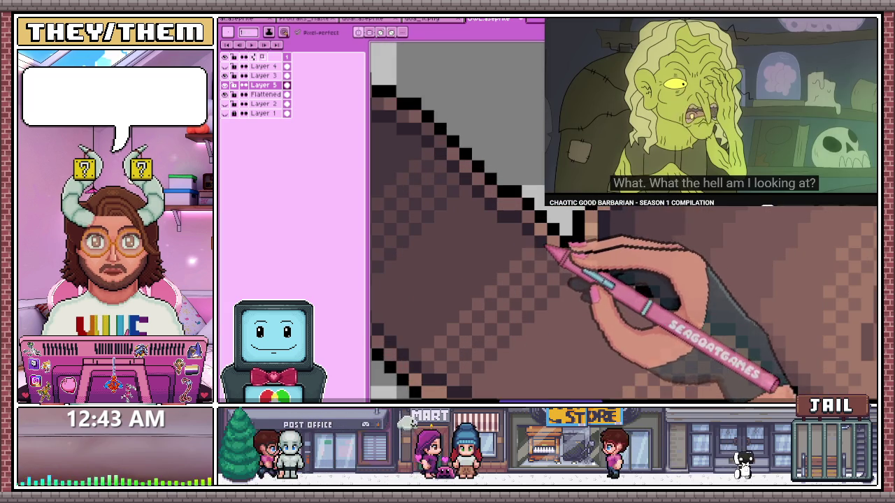
{"action": "scroll", "coordinate": [489, 224], "scroll_direction": "down", "scroll_amount": 3}
{"action": "scroll", "coordinate": [489, 224], "scroll_direction": "up", "scroll_amount": 3}
{"action": "scroll", "coordinate": [490, 223], "scroll_direction": "down", "scroll_amount": 3}
{"action": "scroll", "coordinate": [490, 224], "scroll_direction": "up", "scroll_amount": 3}
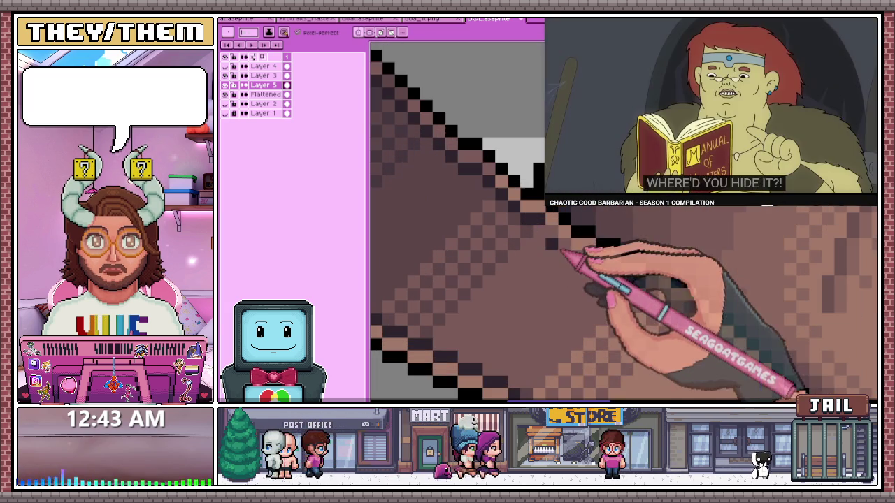
{"action": "scroll", "coordinate": [489, 223], "scroll_direction": "down", "scroll_amount": 2}
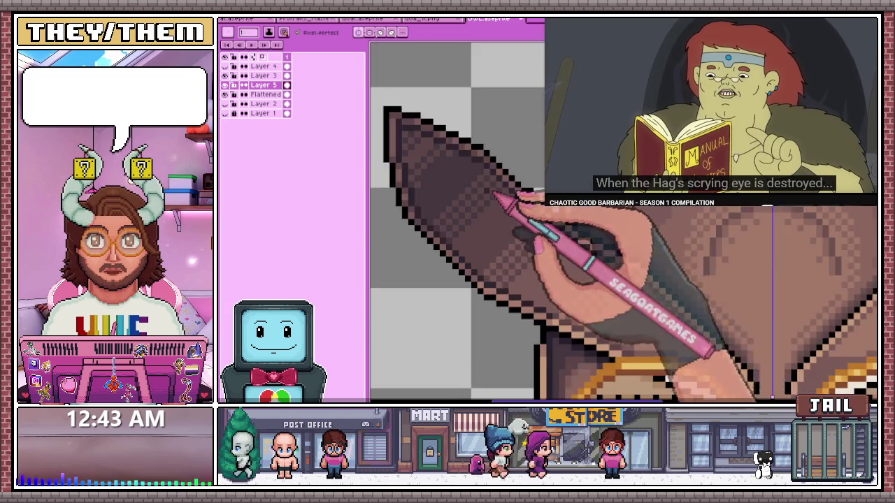
{"action": "scroll", "coordinate": [489, 224], "scroll_direction": "down", "scroll_amount": 1}
{"action": "scroll", "coordinate": [490, 224], "scroll_direction": "up", "scroll_amount": 2}
{"action": "scroll", "coordinate": [490, 224], "scroll_direction": "up", "scroll_amount": 1}
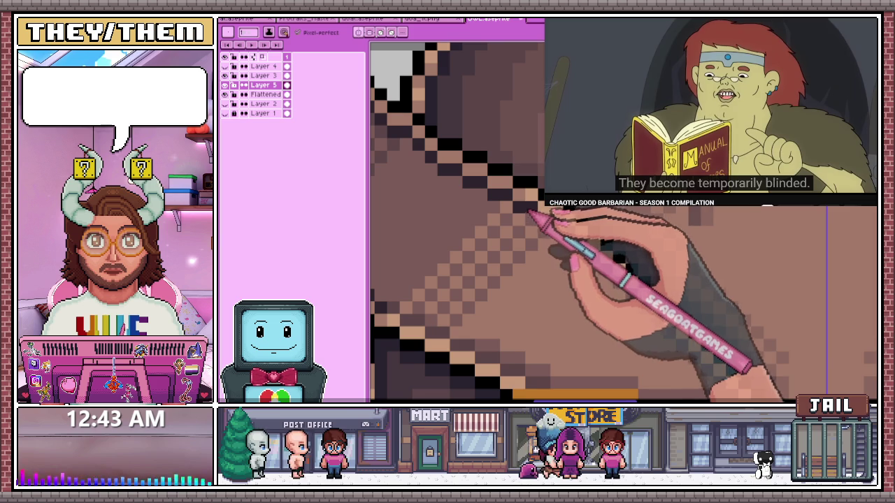
{"action": "scroll", "coordinate": [489, 223], "scroll_direction": "down", "scroll_amount": 2}
{"action": "scroll", "coordinate": [489, 223], "scroll_direction": "up", "scroll_amount": 2}
{"action": "scroll", "coordinate": [489, 224], "scroll_direction": "down", "scroll_amount": 2}
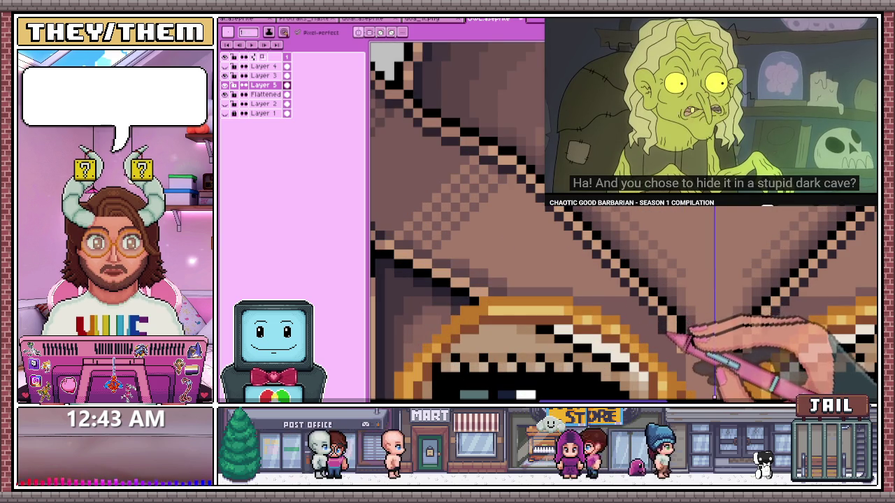
{"action": "scroll", "coordinate": [593, 265], "scroll_direction": "down", "scroll_amount": 2}
{"action": "scroll", "coordinate": [593, 265], "scroll_direction": "down", "scroll_amount": 2}
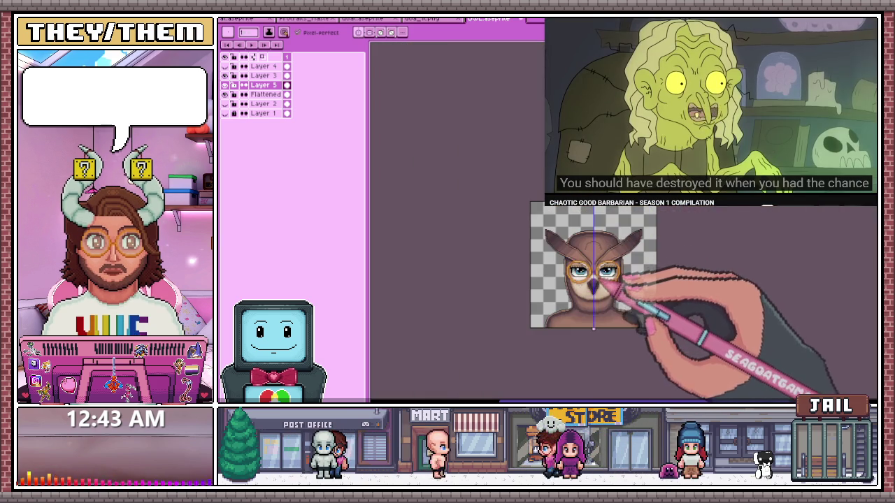
Zoom around the hat brim edge above the gold glasses to examine its dithering
{"action": "scroll", "coordinate": [594, 266], "scroll_direction": "up", "scroll_amount": 2}
{"action": "scroll", "coordinate": [593, 266], "scroll_direction": "up", "scroll_amount": 1}
{"action": "scroll", "coordinate": [593, 266], "scroll_direction": "up", "scroll_amount": 1}
{"action": "scroll", "coordinate": [593, 265], "scroll_direction": "down", "scroll_amount": 1}
{"action": "scroll", "coordinate": [594, 266], "scroll_direction": "down", "scroll_amount": 1}
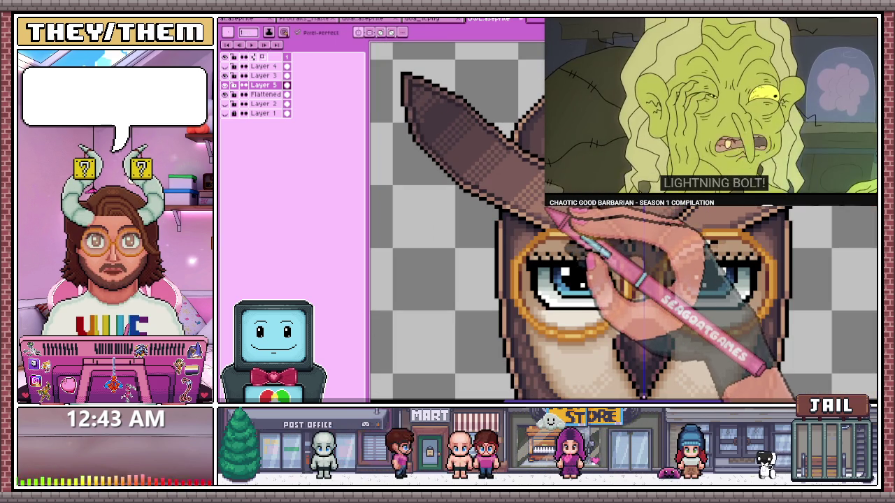
{"action": "scroll", "coordinate": [594, 265], "scroll_direction": "up", "scroll_amount": 2}
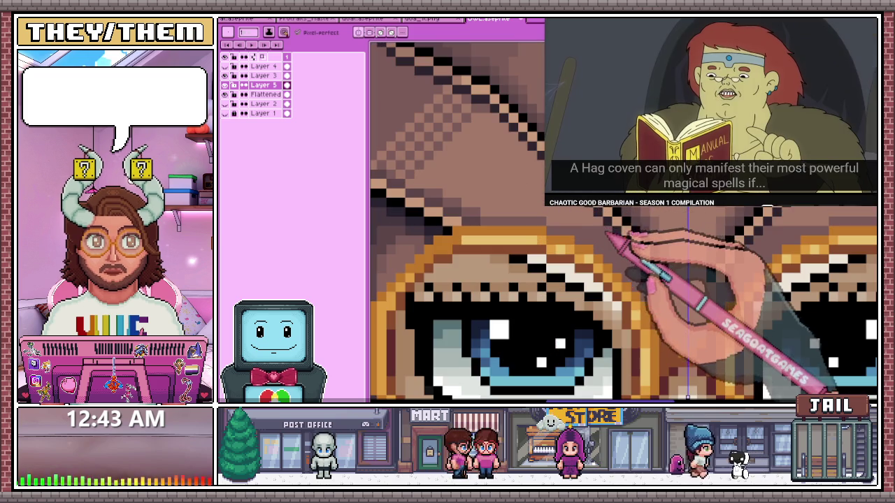
{"action": "scroll", "coordinate": [605, 229], "scroll_direction": "down", "scroll_amount": 2}
{"action": "scroll", "coordinate": [542, 236], "scroll_direction": "down", "scroll_amount": 1}
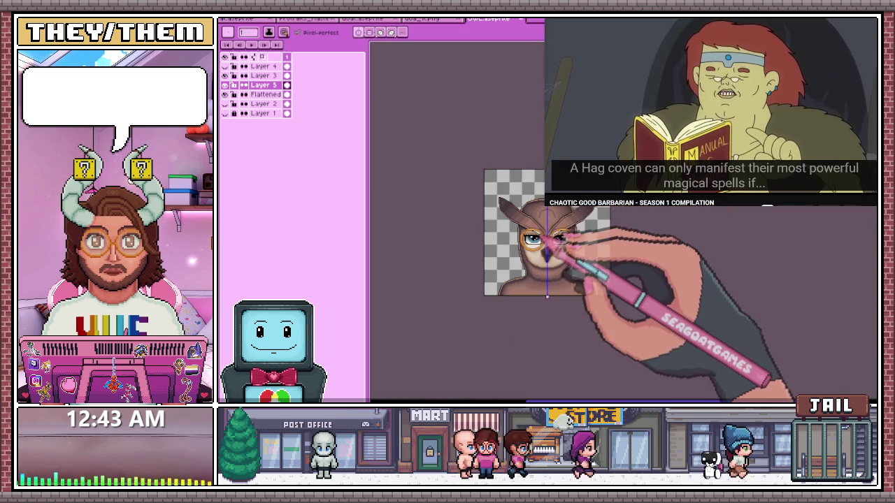
{"action": "scroll", "coordinate": [549, 246], "scroll_direction": "up", "scroll_amount": 3}
{"action": "scroll", "coordinate": [553, 241], "scroll_direction": "up", "scroll_amount": 1}
{"action": "scroll", "coordinate": [552, 238], "scroll_direction": "down", "scroll_amount": 1}
{"action": "scroll", "coordinate": [557, 228], "scroll_direction": "down", "scroll_amount": 1}
{"action": "scroll", "coordinate": [539, 227], "scroll_direction": "up", "scroll_amount": 1}
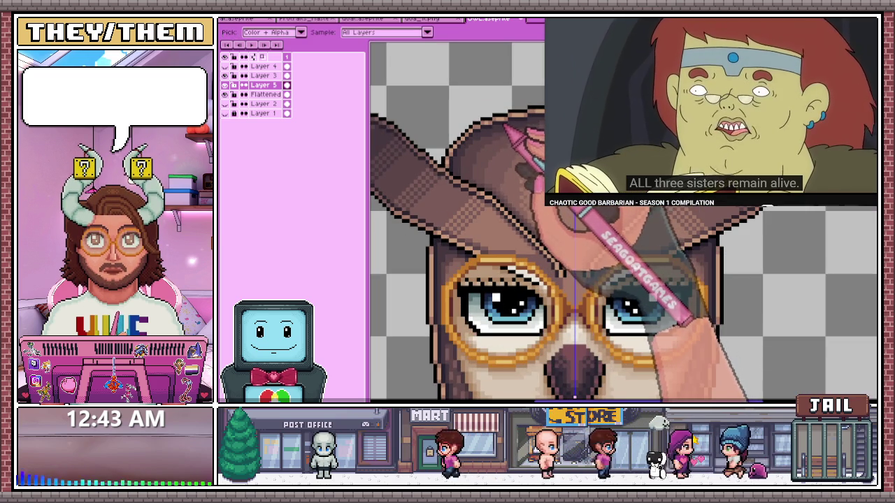
{"action": "scroll", "coordinate": [517, 143], "scroll_direction": "up", "scroll_amount": 2}
{"action": "scroll", "coordinate": [534, 237], "scroll_direction": "down", "scroll_amount": 2}
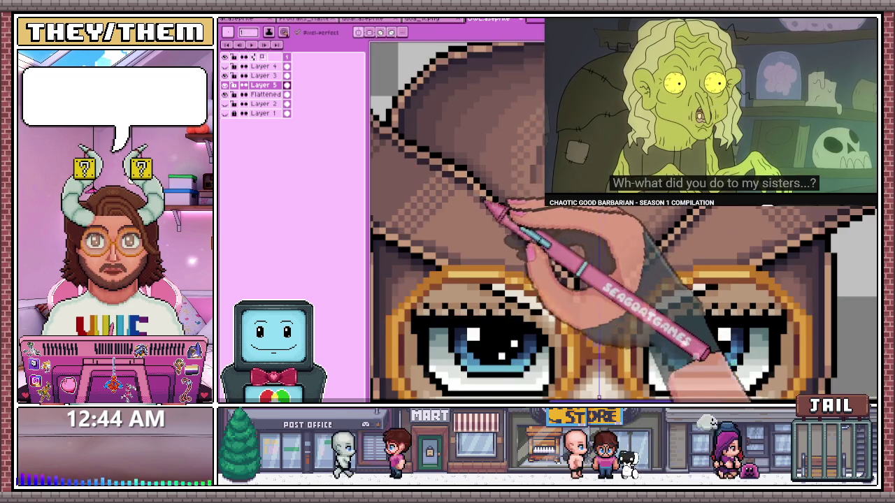
{"action": "scroll", "coordinate": [496, 200], "scroll_direction": "up", "scroll_amount": 2}
View the whole owl sprite, then zoom back in on the brim edge pixels
{"action": "key", "text": "minus"}
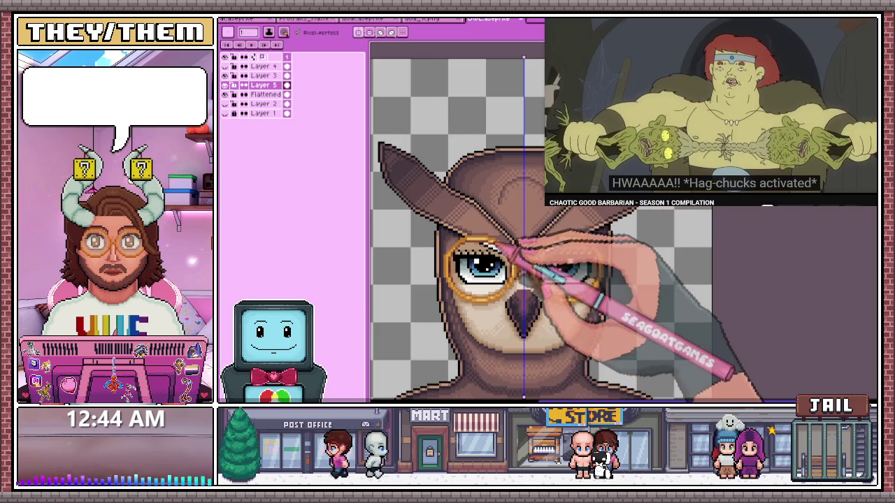
{"action": "scroll", "coordinate": [493, 233], "scroll_direction": "up", "scroll_amount": 2}
{"action": "scroll", "coordinate": [482, 216], "scroll_direction": "up", "scroll_amount": 2}
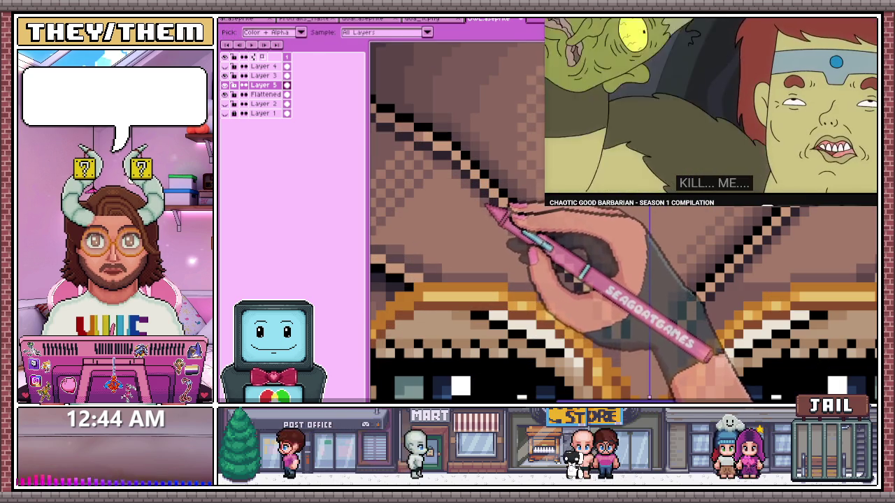
{"action": "scroll", "coordinate": [458, 194], "scroll_direction": "down", "scroll_amount": 2}
{"action": "scroll", "coordinate": [510, 249], "scroll_direction": "up", "scroll_amount": 1}
{"action": "scroll", "coordinate": [489, 161], "scroll_direction": "up", "scroll_amount": 1}
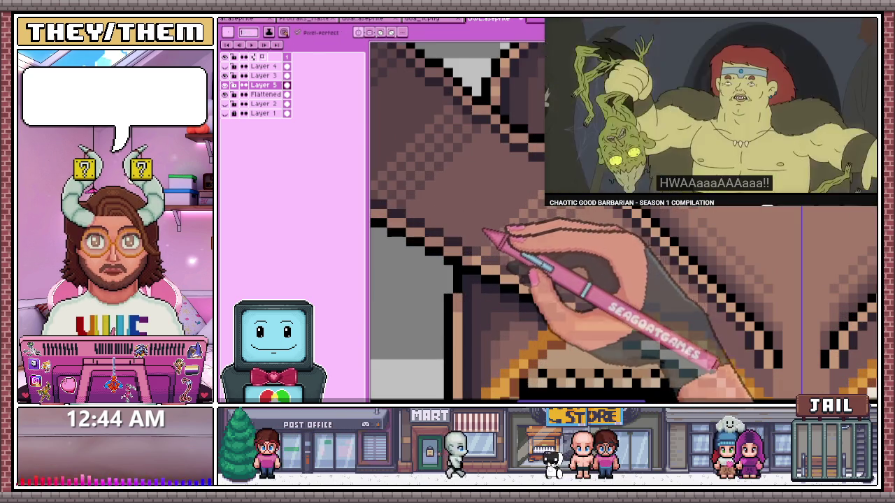
{"action": "scroll", "coordinate": [509, 240], "scroll_direction": "up", "scroll_amount": 1}
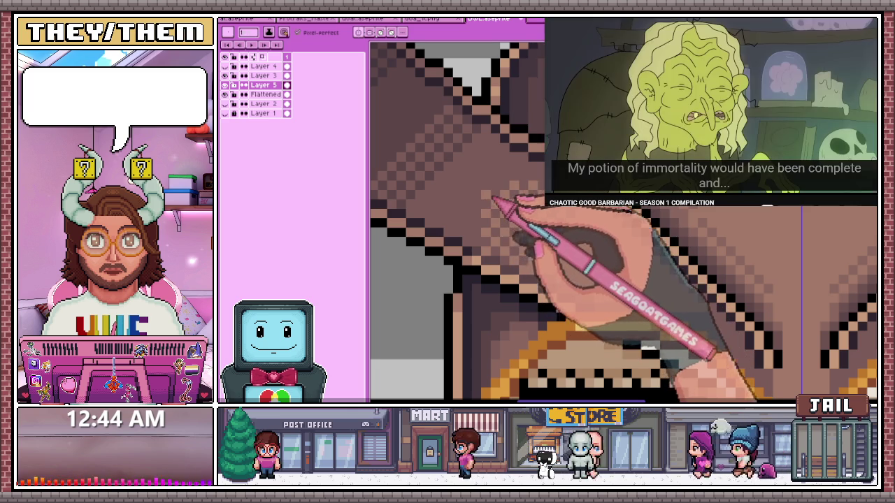
{"action": "scroll", "coordinate": [489, 210], "scroll_direction": "down", "scroll_amount": 2}
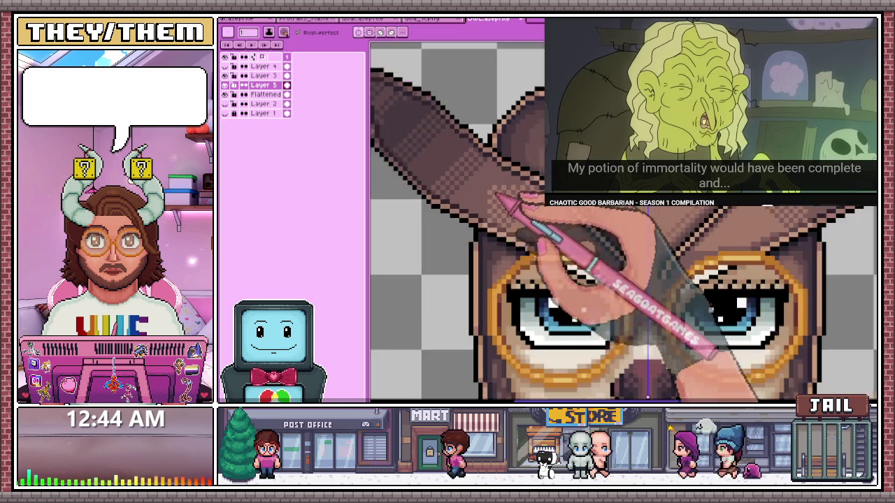
{"action": "scroll", "coordinate": [517, 262], "scroll_direction": "down", "scroll_amount": 2}
{"action": "scroll", "coordinate": [531, 259], "scroll_direction": "down", "scroll_amount": 2}
{"action": "scroll", "coordinate": [532, 258], "scroll_direction": "up", "scroll_amount": 1}
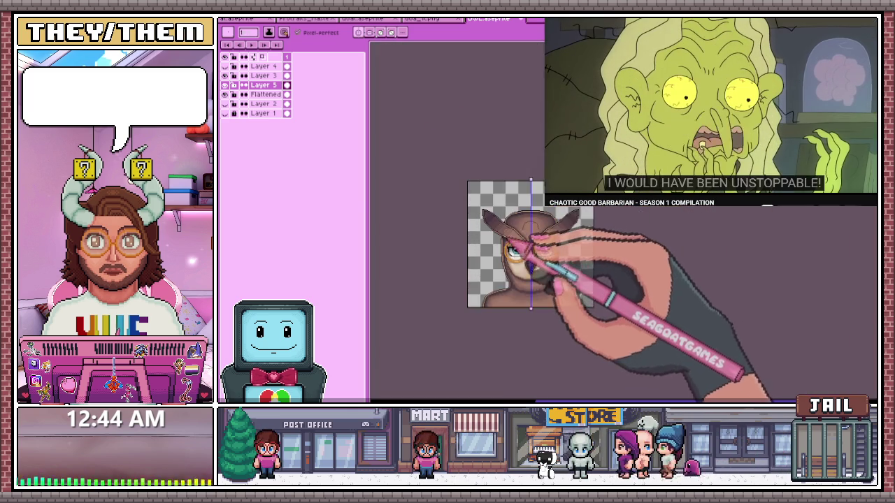
{"action": "scroll", "coordinate": [532, 259], "scroll_direction": "up", "scroll_amount": 3}
{"action": "scroll", "coordinate": [531, 259], "scroll_direction": "up", "scroll_amount": 2}
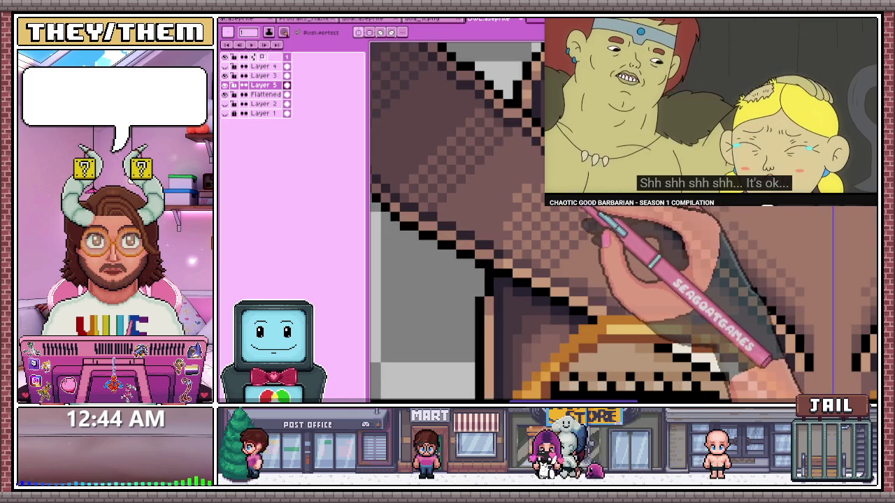
{"action": "scroll", "coordinate": [531, 259], "scroll_direction": "down", "scroll_amount": 3}
{"action": "scroll", "coordinate": [531, 258], "scroll_direction": "down", "scroll_amount": 2}
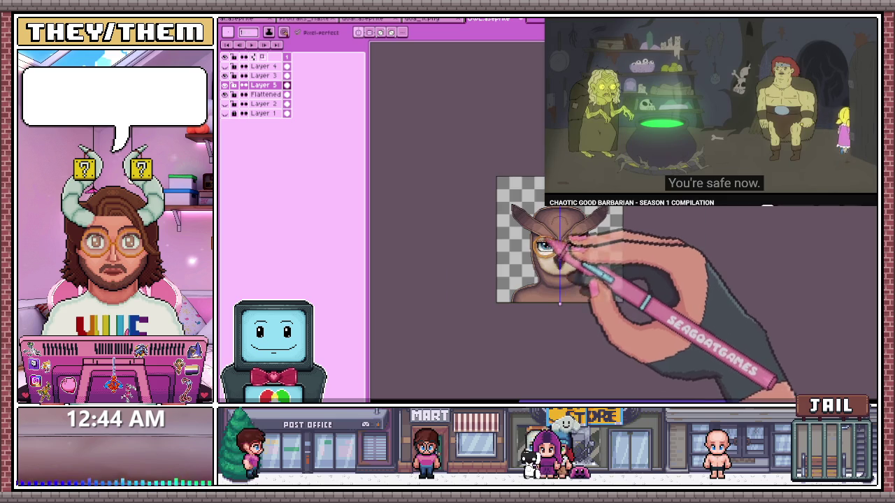
{"action": "scroll", "coordinate": [531, 258], "scroll_direction": "up", "scroll_amount": 4}
{"action": "scroll", "coordinate": [517, 216], "scroll_direction": "up", "scroll_amount": 2}
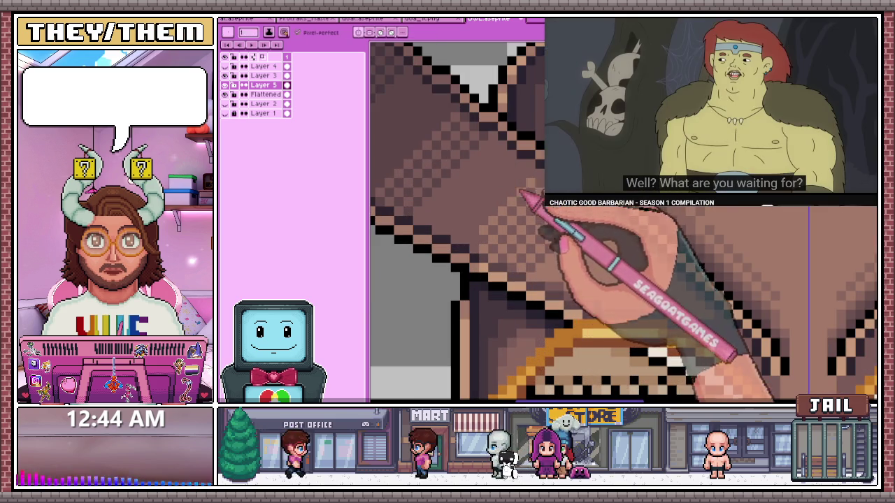
{"action": "scroll", "coordinate": [510, 231], "scroll_direction": "down", "scroll_amount": 2}
{"action": "scroll", "coordinate": [510, 231], "scroll_direction": "down", "scroll_amount": 1}
{"action": "scroll", "coordinate": [521, 248], "scroll_direction": "up", "scroll_amount": 2}
{"action": "scroll", "coordinate": [521, 248], "scroll_direction": "up", "scroll_amount": 2}
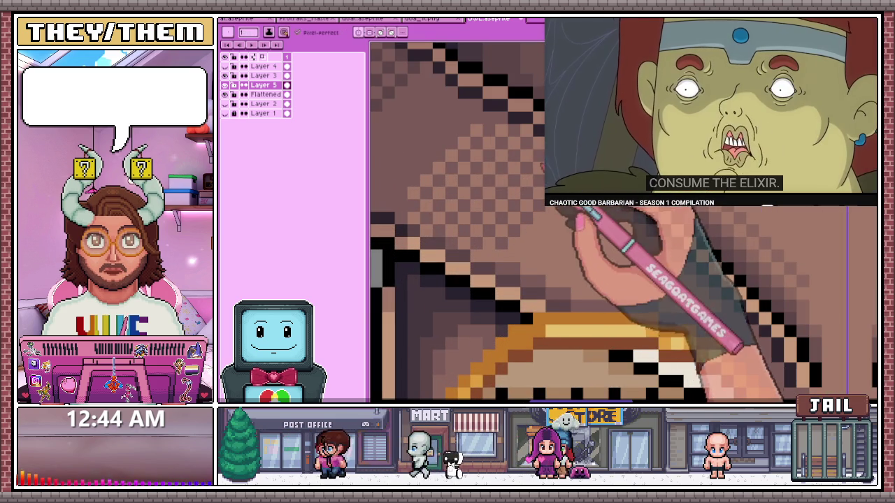
{"action": "scroll", "coordinate": [545, 252], "scroll_direction": "down", "scroll_amount": 2}
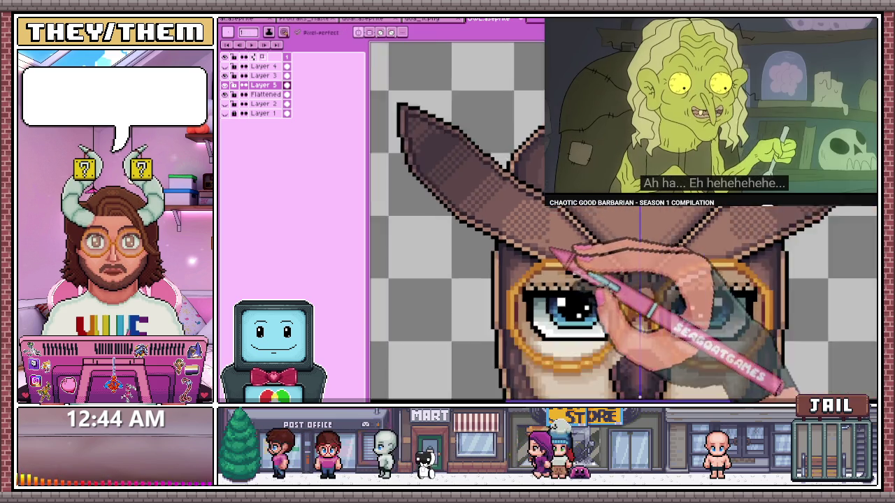
{"action": "scroll", "coordinate": [545, 252], "scroll_direction": "up", "scroll_amount": 1}
{"action": "scroll", "coordinate": [546, 252], "scroll_direction": "down", "scroll_amount": 1}
{"action": "scroll", "coordinate": [570, 266], "scroll_direction": "up", "scroll_amount": 1}
{"action": "scroll", "coordinate": [569, 265], "scroll_direction": "up", "scroll_amount": 2}
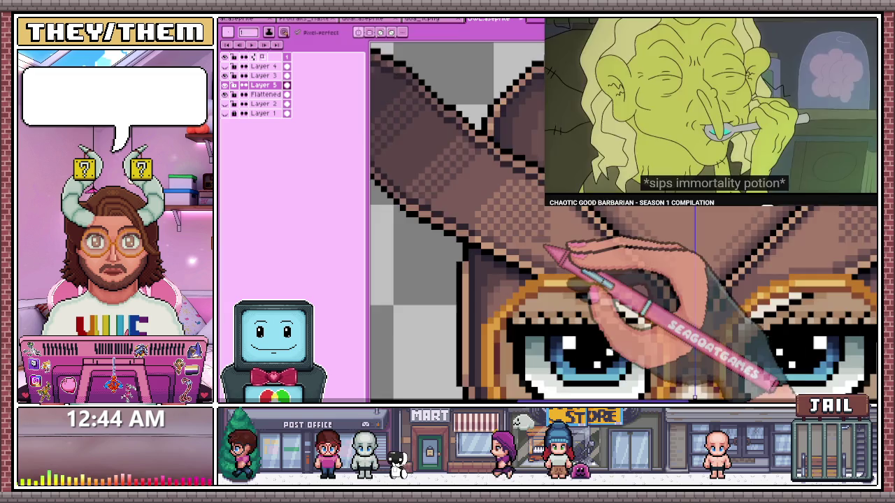
{"action": "scroll", "coordinate": [570, 265], "scroll_direction": "up", "scroll_amount": 1}
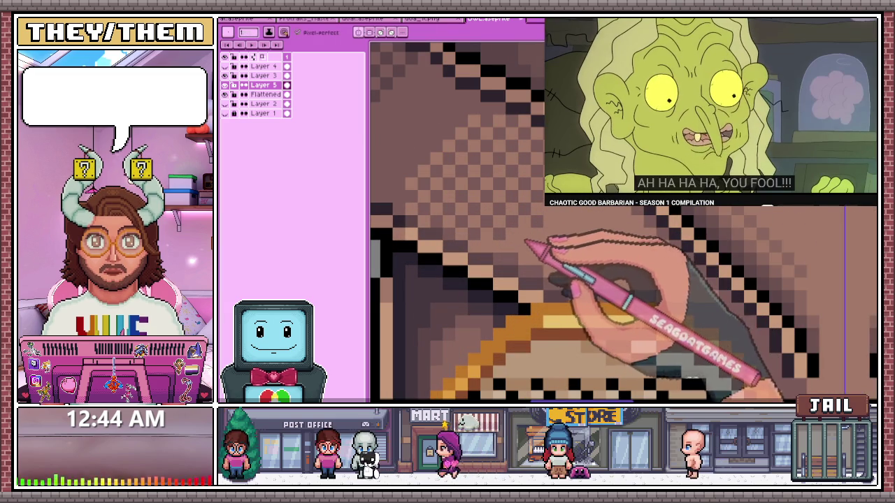
{"action": "scroll", "coordinate": [622, 223], "scroll_direction": "down", "scroll_amount": 2}
{"action": "scroll", "coordinate": [570, 266], "scroll_direction": "down", "scroll_amount": 2}
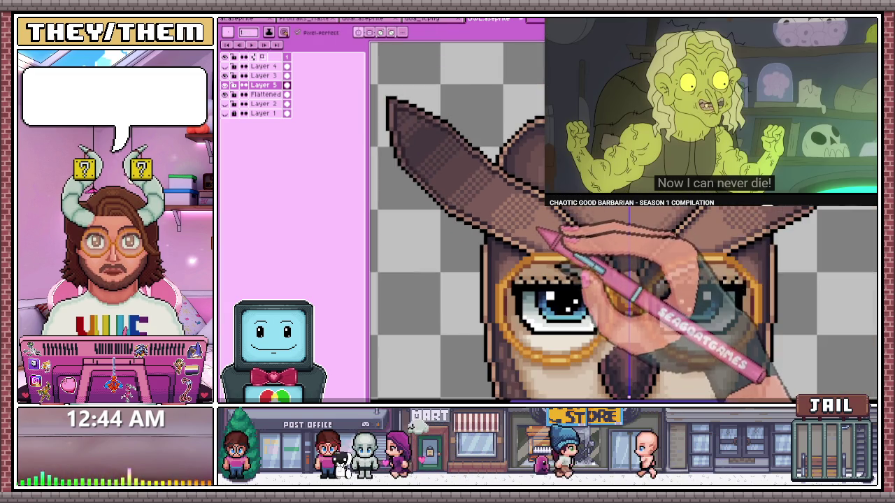
{"action": "scroll", "coordinate": [569, 266], "scroll_direction": "down", "scroll_amount": 1}
{"action": "scroll", "coordinate": [570, 265], "scroll_direction": "down", "scroll_amount": 1}
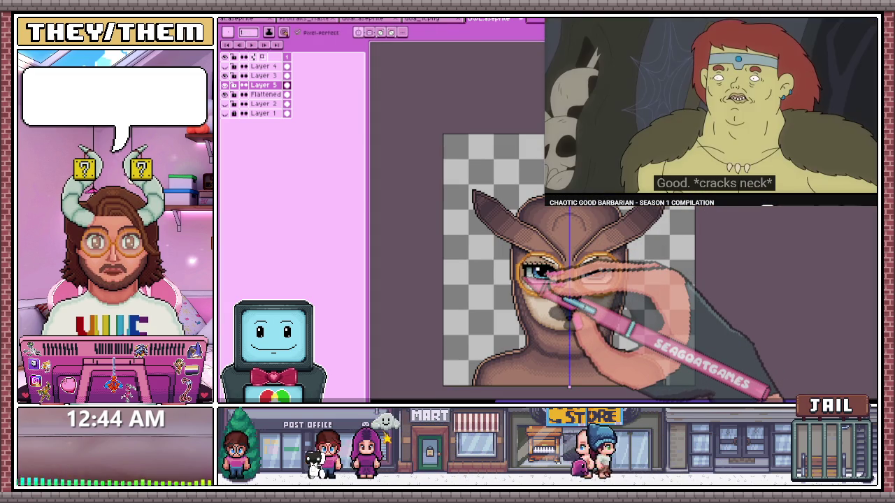
{"action": "scroll", "coordinate": [542, 237], "scroll_direction": "up", "scroll_amount": 1}
{"action": "scroll", "coordinate": [542, 238], "scroll_direction": "up", "scroll_amount": 1}
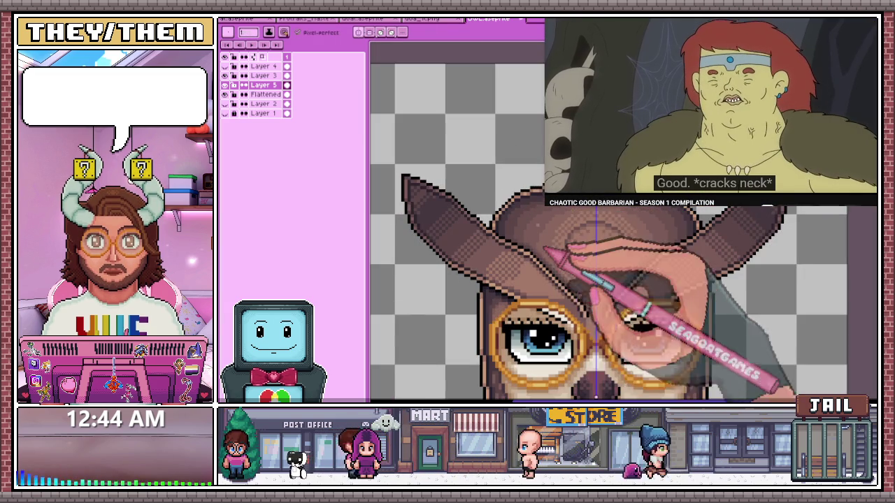
{"action": "scroll", "coordinate": [541, 238], "scroll_direction": "up", "scroll_amount": 1}
{"action": "scroll", "coordinate": [552, 308], "scroll_direction": "up", "scroll_amount": 1}
{"action": "scroll", "coordinate": [552, 308], "scroll_direction": "down", "scroll_amount": 1}
{"action": "scroll", "coordinate": [553, 307], "scroll_direction": "up", "scroll_amount": 2}
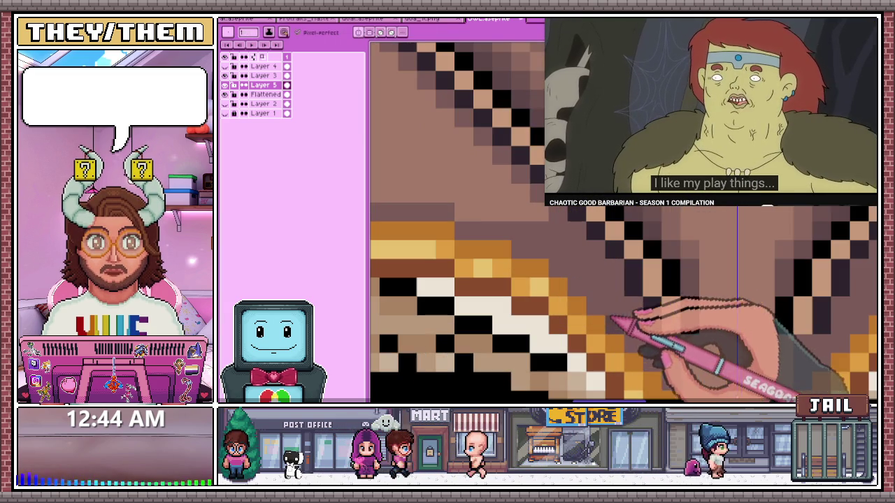
{"action": "scroll", "coordinate": [608, 307], "scroll_direction": "down", "scroll_amount": 1}
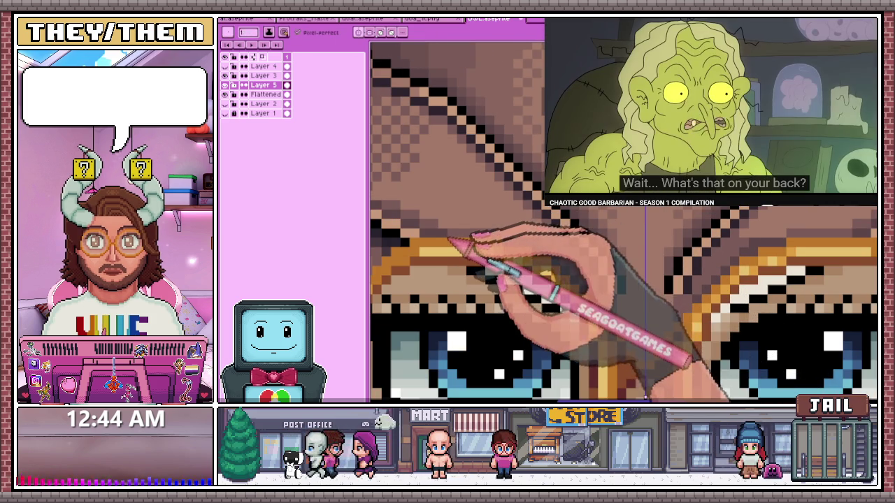
Sample a brim shading colour with the Eyedropper and return to the Pencil to repaint pixels
{"action": "key", "text": "b"}
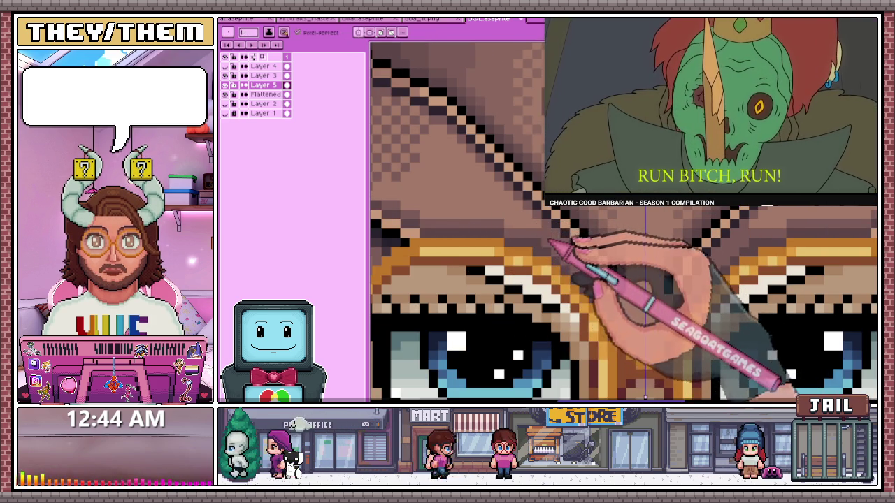
{"action": "scroll", "coordinate": [559, 244], "scroll_direction": "down", "scroll_amount": 3}
{"action": "scroll", "coordinate": [560, 245], "scroll_direction": "up", "scroll_amount": 3}
{"action": "scroll", "coordinate": [559, 244], "scroll_direction": "up", "scroll_amount": 1}
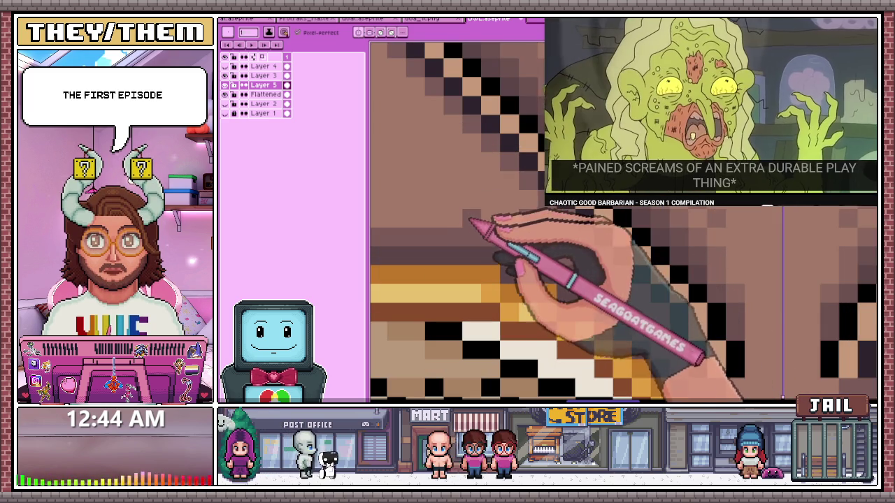
{"action": "key", "text": "i"}
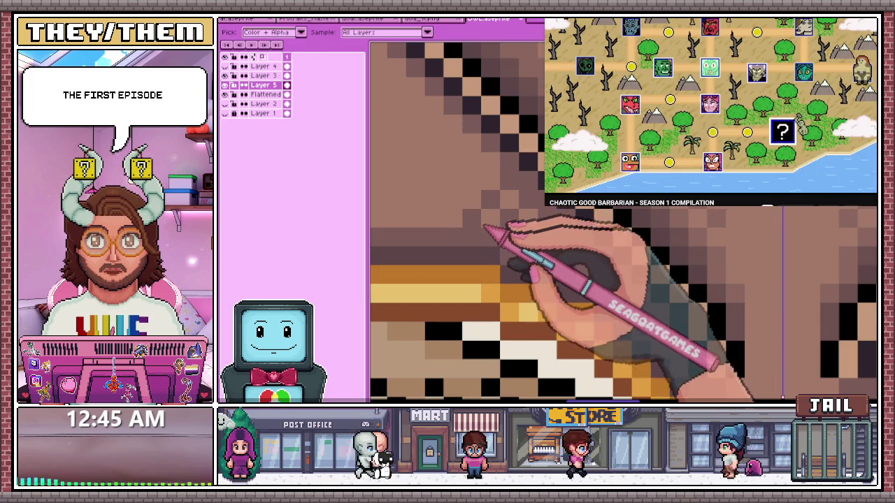
{"action": "key", "text": "b"}
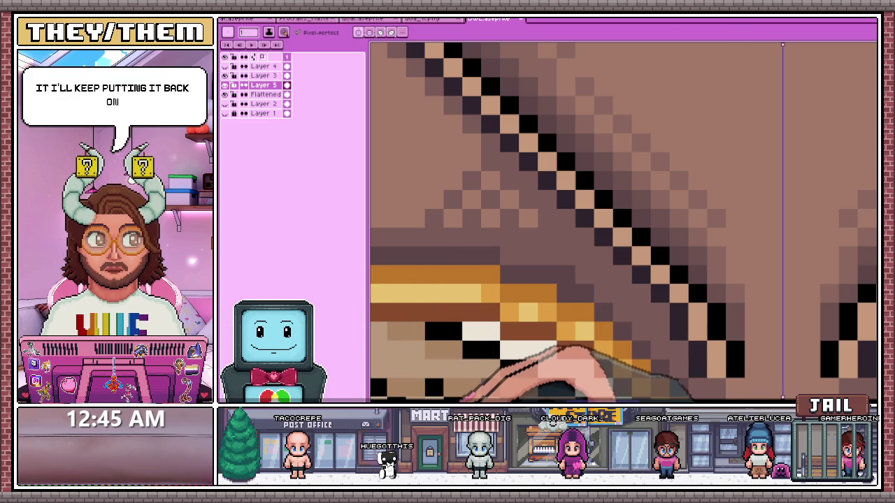
In the browser, replay the Chaotic Good Barbarian season 1 compilation from YouTube watch history
{"action": "key", "text": "alt+Tab"}
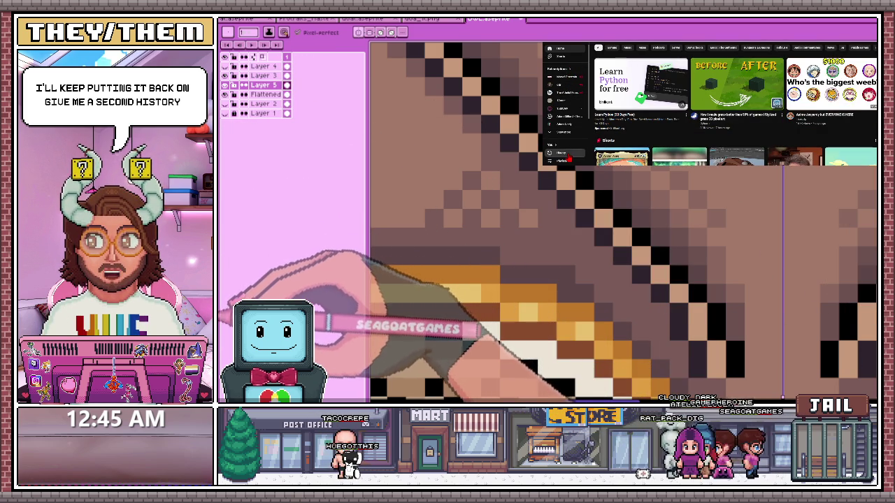
{"action": "left_click", "coordinate": [569, 152]}
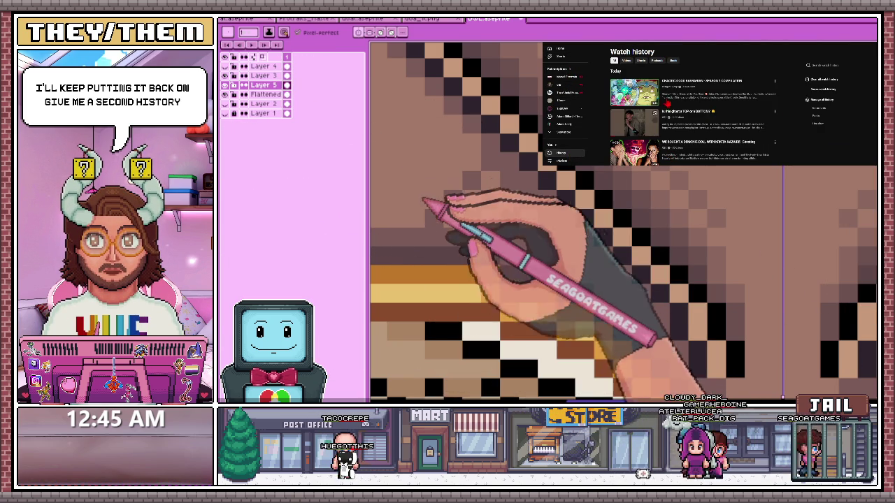
{"action": "left_click", "coordinate": [682, 85]}
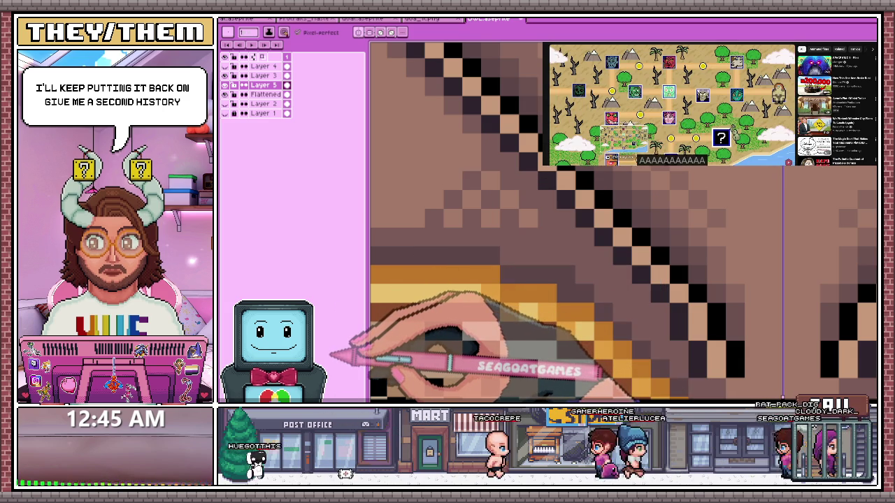
{"action": "scroll", "coordinate": [709, 112], "scroll_direction": "down", "scroll_amount": 2}
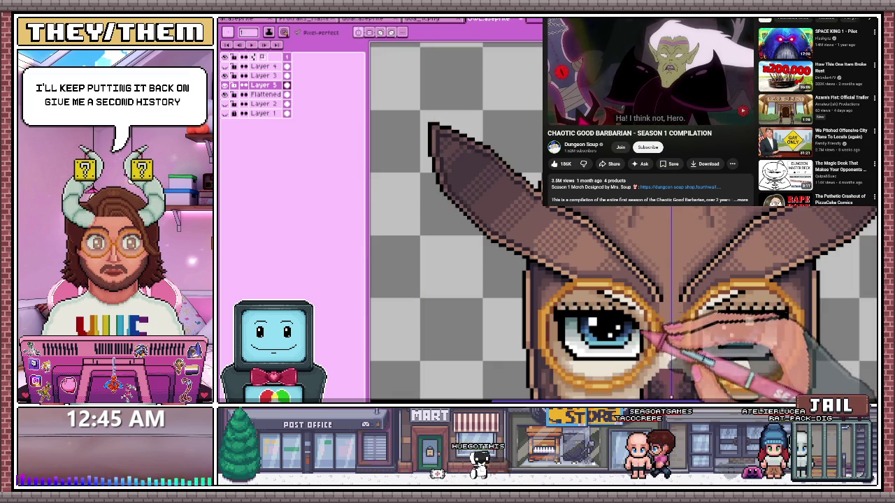
{"action": "key", "text": "minus"}
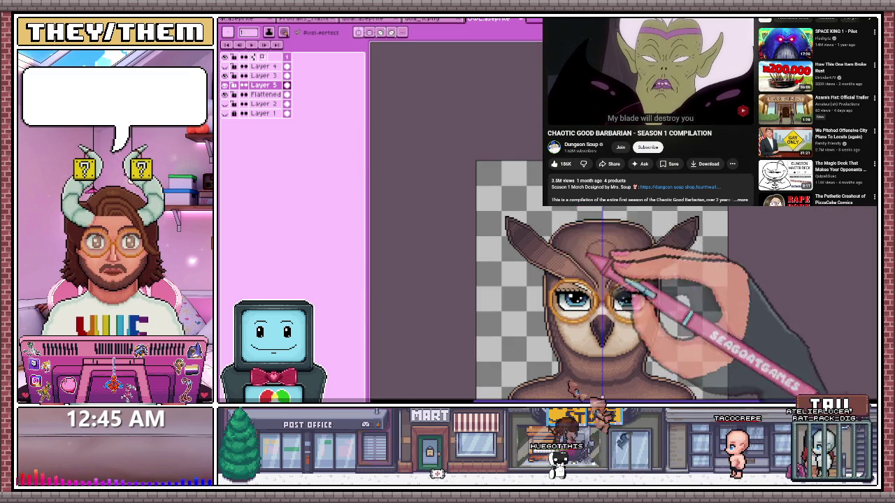
{"action": "scroll", "coordinate": [594, 287], "scroll_direction": "up", "scroll_amount": 3}
{"action": "scroll", "coordinate": [573, 270], "scroll_direction": "up", "scroll_amount": 3}
{"action": "scroll", "coordinate": [569, 259], "scroll_direction": "down", "scroll_amount": 2}
{"action": "scroll", "coordinate": [517, 236], "scroll_direction": "up", "scroll_amount": 2}
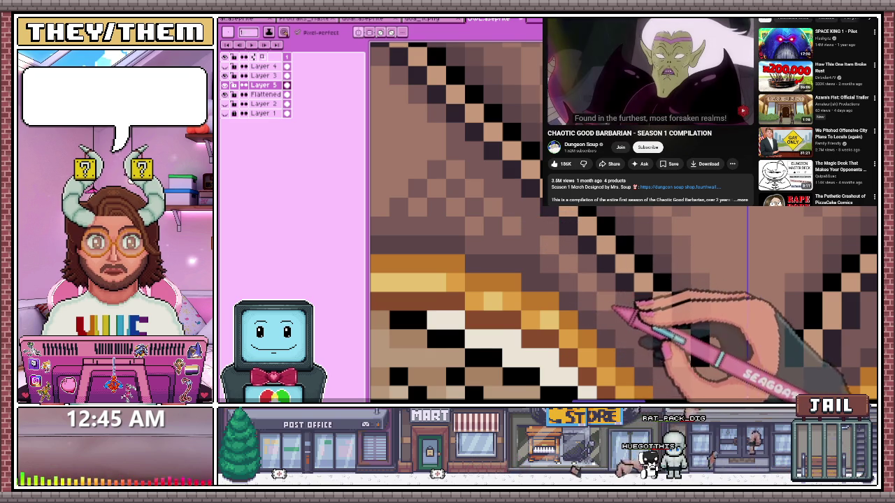
{"action": "scroll", "coordinate": [560, 279], "scroll_direction": "down", "scroll_amount": 3}
{"action": "scroll", "coordinate": [527, 255], "scroll_direction": "down", "scroll_amount": 2}
{"action": "scroll", "coordinate": [534, 287], "scroll_direction": "down", "scroll_amount": 2}
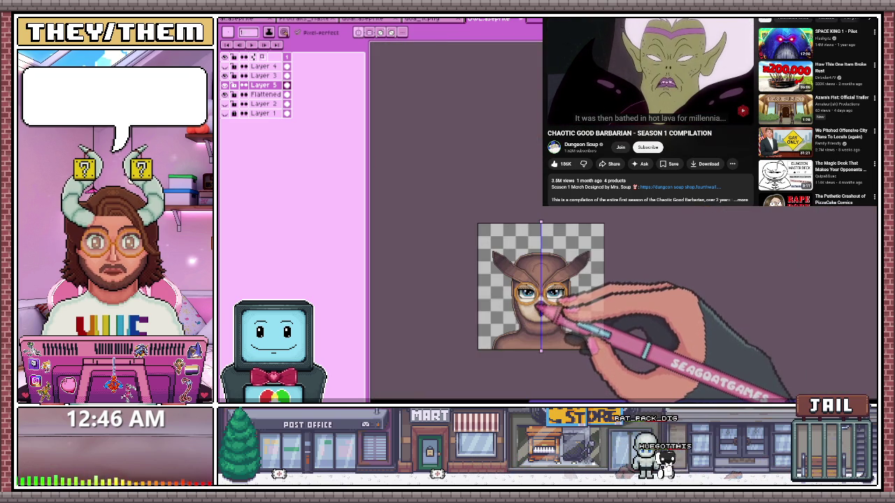
{"action": "scroll", "coordinate": [538, 307], "scroll_direction": "up", "scroll_amount": 3}
{"action": "scroll", "coordinate": [535, 234], "scroll_direction": "up", "scroll_amount": 2}
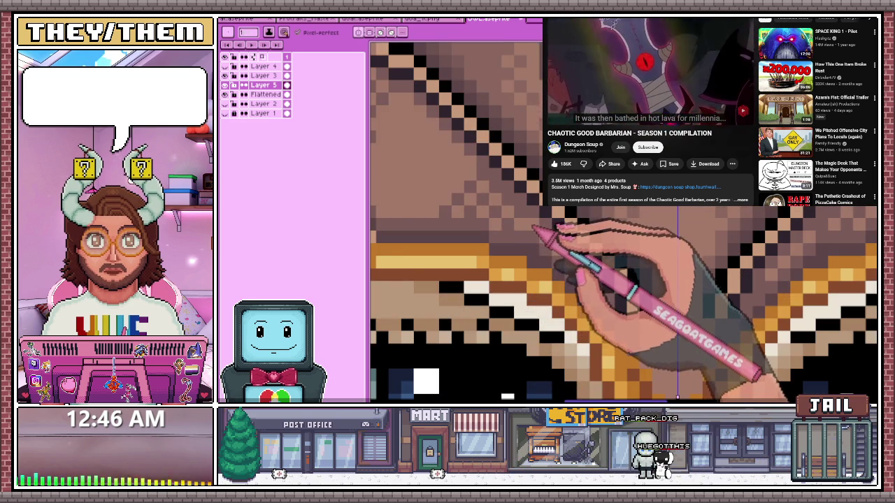
{"action": "scroll", "coordinate": [538, 229], "scroll_direction": "down", "scroll_amount": 2}
{"action": "scroll", "coordinate": [489, 220], "scroll_direction": "down", "scroll_amount": 2}
{"action": "scroll", "coordinate": [496, 212], "scroll_direction": "up", "scroll_amount": 2}
{"action": "scroll", "coordinate": [489, 203], "scroll_direction": "up", "scroll_amount": 1}
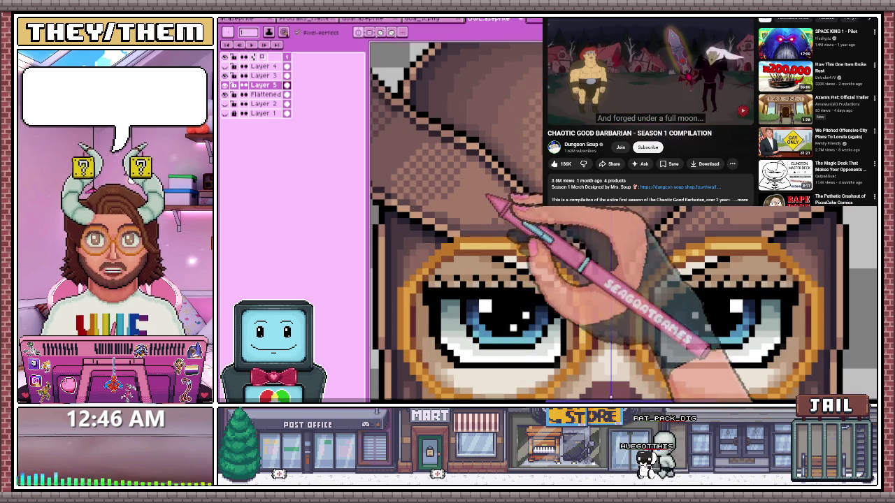
{"action": "scroll", "coordinate": [475, 213], "scroll_direction": "up", "scroll_amount": 2}
{"action": "scroll", "coordinate": [476, 209], "scroll_direction": "down", "scroll_amount": 1}
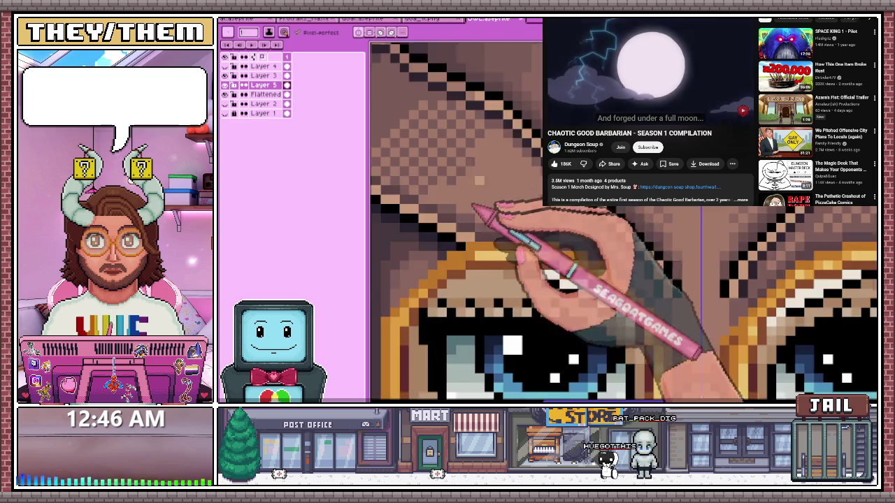
{"action": "scroll", "coordinate": [475, 209], "scroll_direction": "down", "scroll_amount": 2}
{"action": "scroll", "coordinate": [486, 209], "scroll_direction": "up", "scroll_amount": 1}
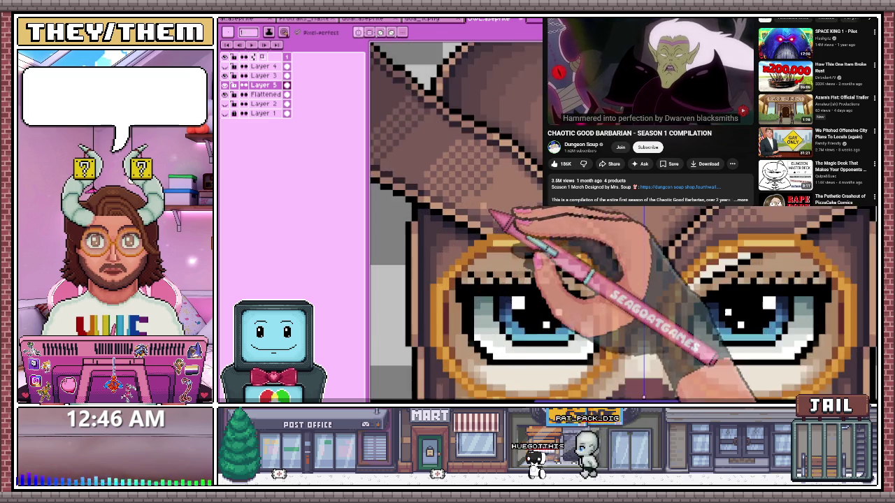
{"action": "scroll", "coordinate": [489, 213], "scroll_direction": "up", "scroll_amount": 1}
{"action": "scroll", "coordinate": [485, 314], "scroll_direction": "down", "scroll_amount": 2}
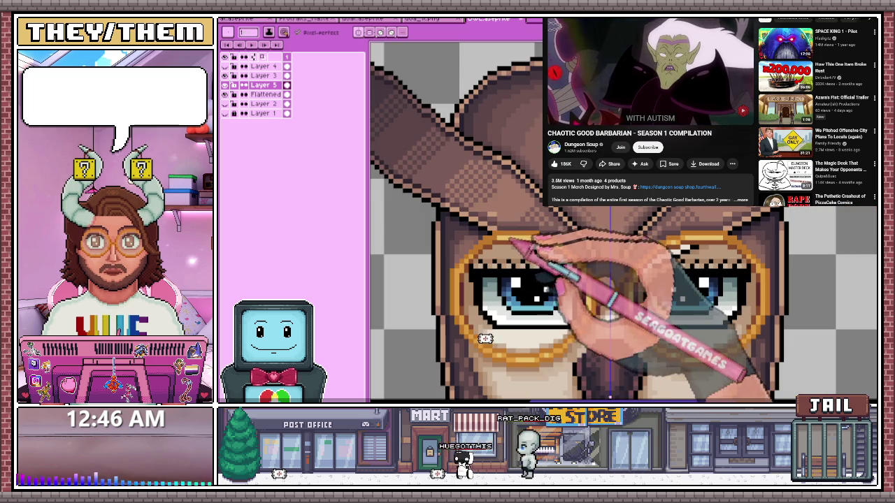
{"action": "scroll", "coordinate": [538, 238], "scroll_direction": "down", "scroll_amount": 3}
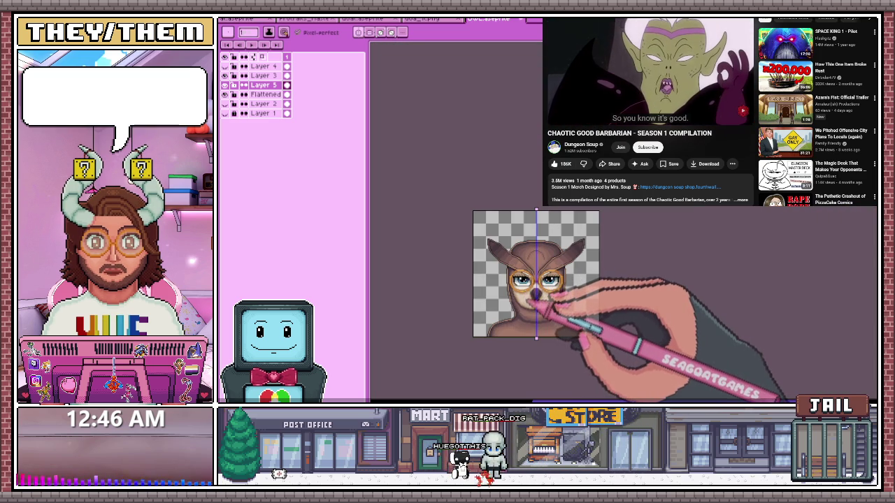
{"action": "scroll", "coordinate": [534, 294], "scroll_direction": "up", "scroll_amount": 3}
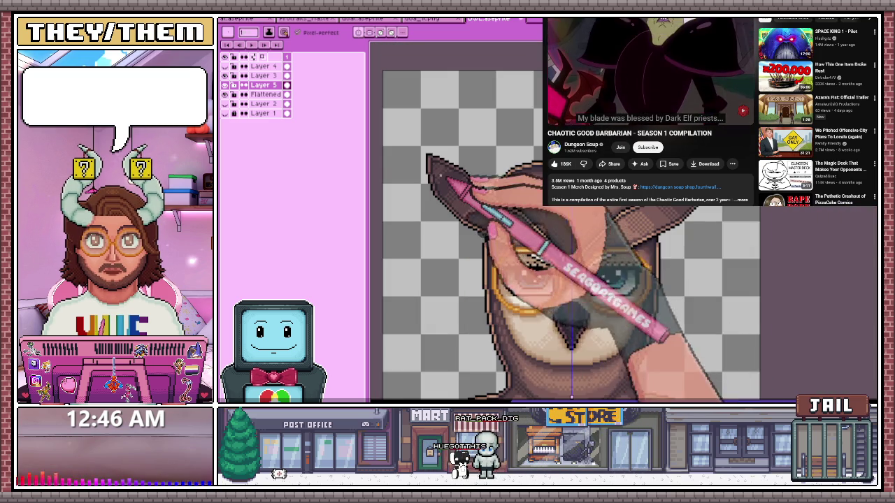
{"action": "scroll", "coordinate": [559, 245], "scroll_direction": "up", "scroll_amount": 3}
{"action": "scroll", "coordinate": [489, 231], "scroll_direction": "down", "scroll_amount": 1}
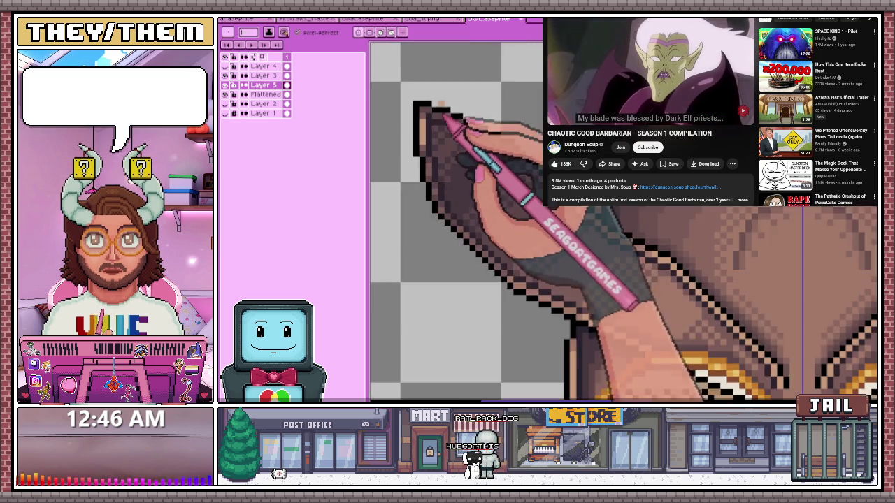
{"action": "scroll", "coordinate": [482, 238], "scroll_direction": "up", "scroll_amount": 1}
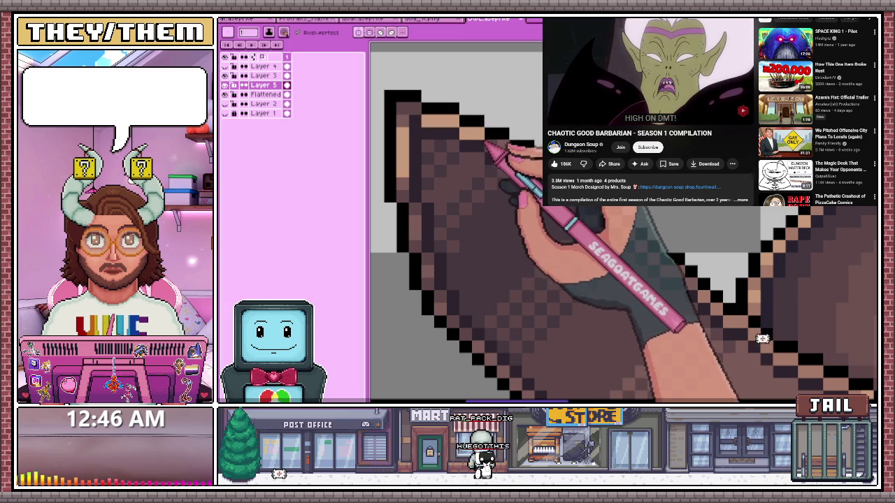
{"action": "scroll", "coordinate": [552, 252], "scroll_direction": "down", "scroll_amount": 1}
{"action": "scroll", "coordinate": [552, 251], "scroll_direction": "down", "scroll_amount": 1}
{"action": "scroll", "coordinate": [552, 252], "scroll_direction": "down", "scroll_amount": 1}
{"action": "scroll", "coordinate": [552, 252], "scroll_direction": "down", "scroll_amount": 1}
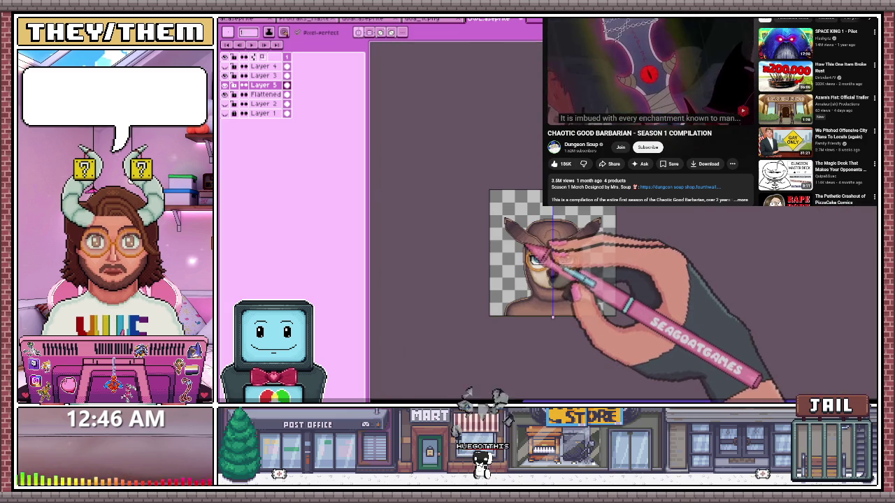
{"action": "scroll", "coordinate": [530, 260], "scroll_direction": "up", "scroll_amount": 2}
{"action": "scroll", "coordinate": [511, 179], "scroll_direction": "up", "scroll_amount": 1}
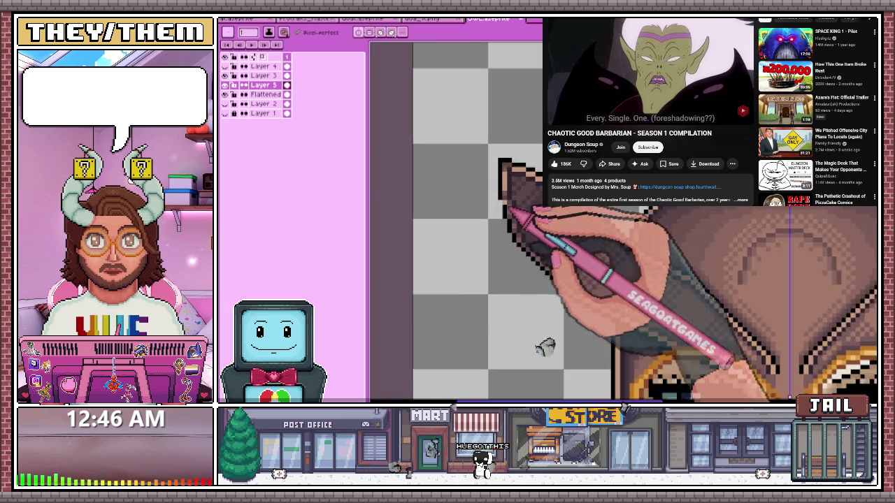
Zoom in and pan the close-up onto the owl mask's left ear tuft
{"action": "scroll", "coordinate": [506, 175], "scroll_direction": "up", "scroll_amount": 1}
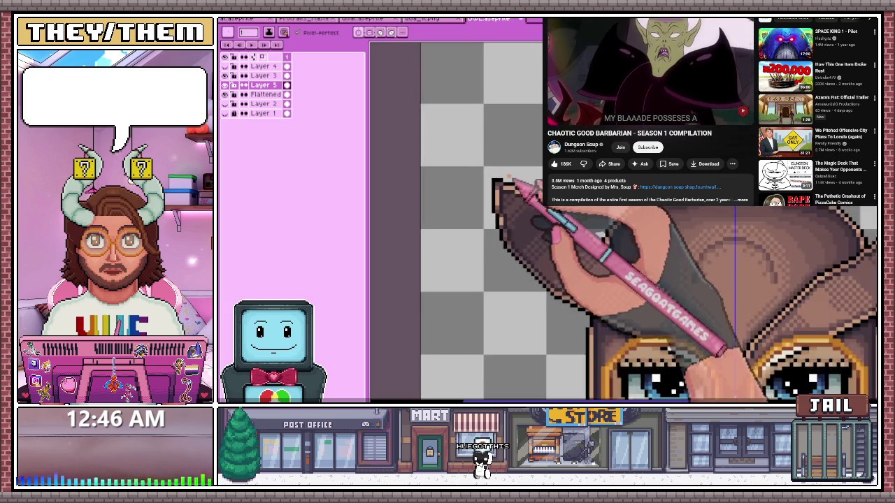
{"action": "scroll", "coordinate": [506, 190], "scroll_direction": "down", "scroll_amount": 2}
{"action": "scroll", "coordinate": [499, 190], "scroll_direction": "down", "scroll_amount": 1}
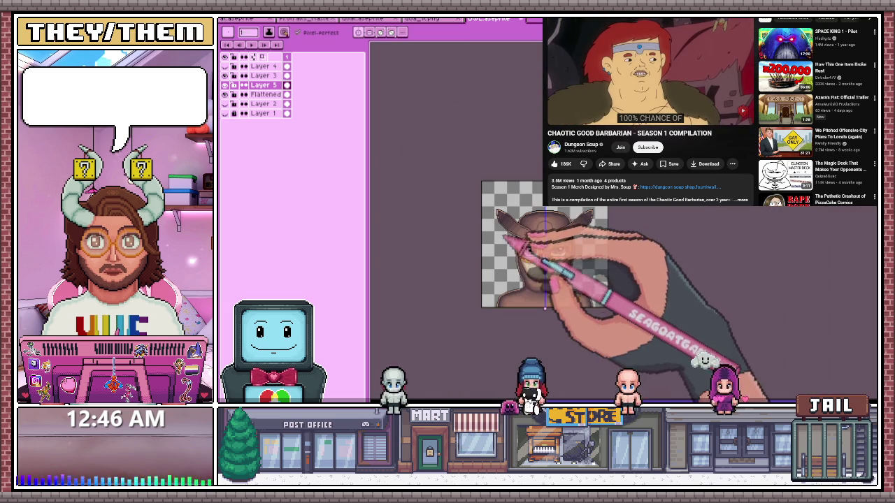
{"action": "scroll", "coordinate": [509, 228], "scroll_direction": "up", "scroll_amount": 2}
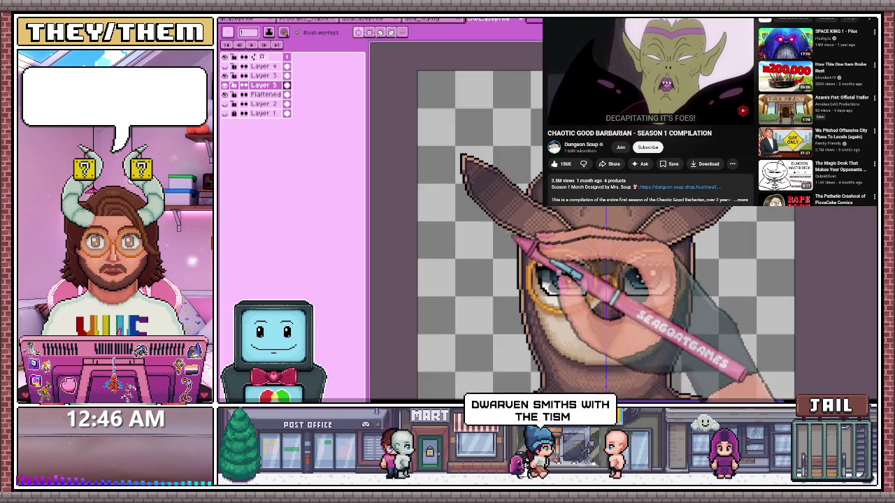
{"action": "scroll", "coordinate": [509, 227], "scroll_direction": "up", "scroll_amount": 1}
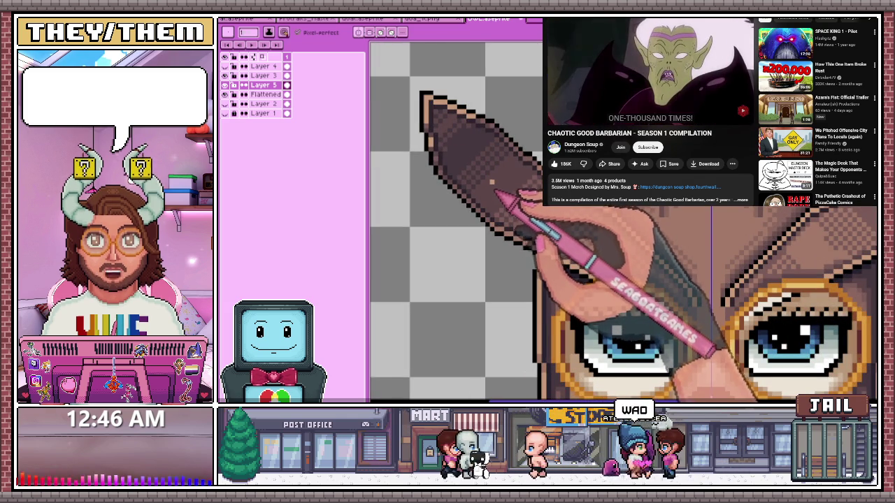
{"action": "left_click_drag", "start_coordinate": [490, 209], "coordinate": [464, 181]}
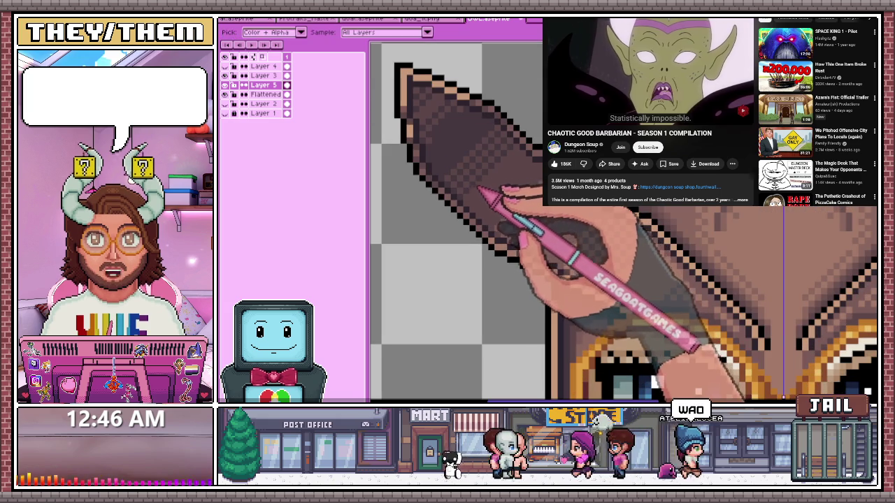
{"action": "scroll", "coordinate": [490, 202], "scroll_direction": "up", "scroll_amount": 2}
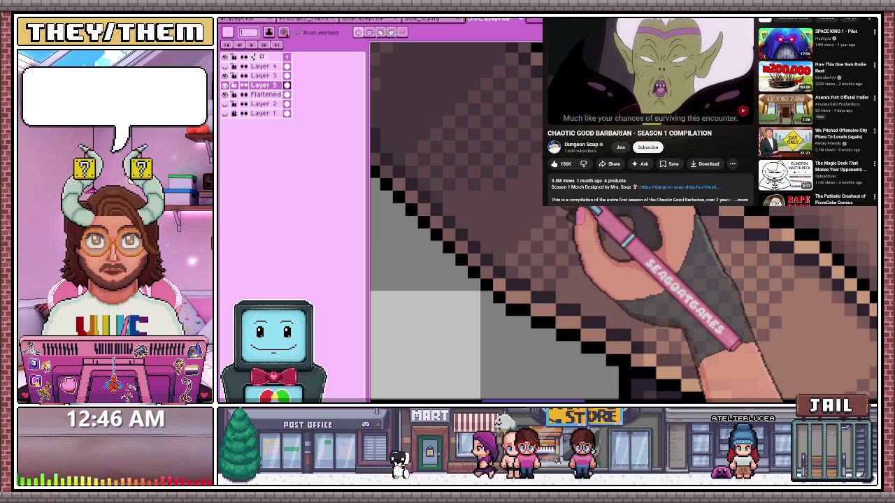
{"action": "scroll", "coordinate": [538, 187], "scroll_direction": "down", "scroll_amount": 1}
{"action": "scroll", "coordinate": [545, 210], "scroll_direction": "down", "scroll_amount": 2}
{"action": "scroll", "coordinate": [550, 241], "scroll_direction": "down", "scroll_amount": 2}
{"action": "scroll", "coordinate": [546, 224], "scroll_direction": "up", "scroll_amount": 4}
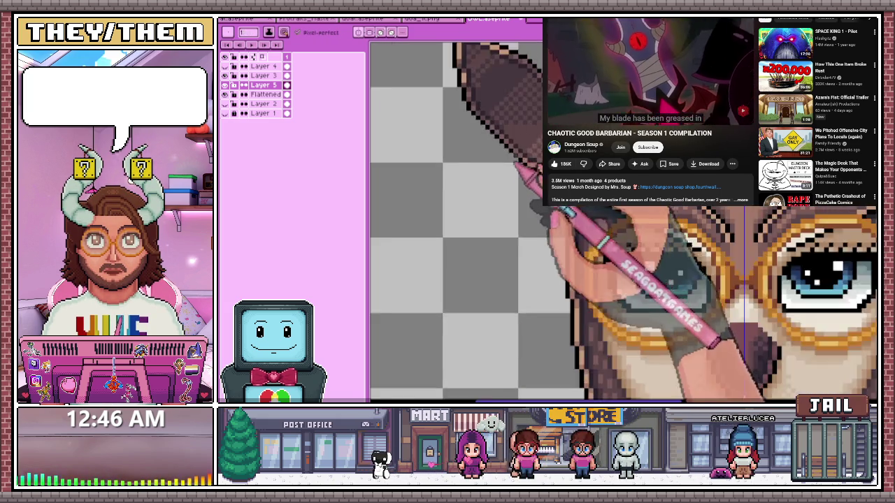
{"action": "scroll", "coordinate": [545, 224], "scroll_direction": "down", "scroll_amount": 1}
{"action": "scroll", "coordinate": [517, 139], "scroll_direction": "up", "scroll_amount": 2}
{"action": "scroll", "coordinate": [528, 119], "scroll_direction": "down", "scroll_amount": 3}
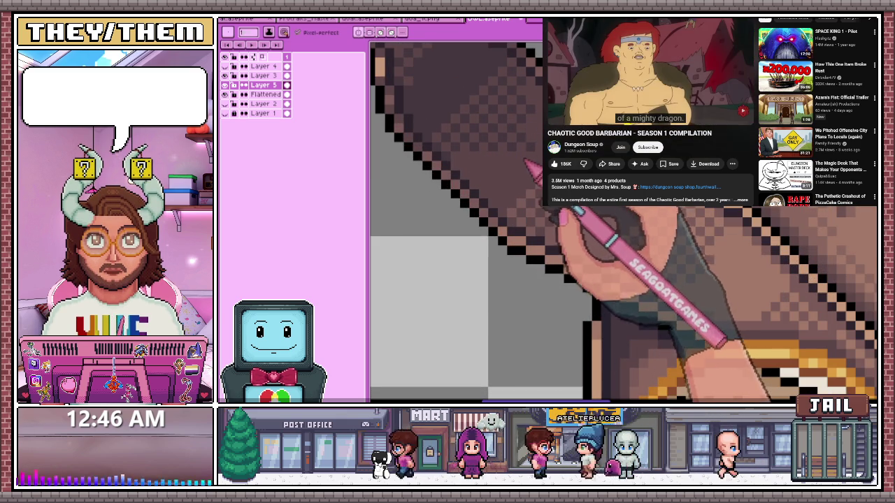
{"action": "scroll", "coordinate": [454, 223], "scroll_direction": "down", "scroll_amount": 2}
{"action": "scroll", "coordinate": [454, 223], "scroll_direction": "down", "scroll_amount": 1}
{"action": "scroll", "coordinate": [538, 161], "scroll_direction": "up", "scroll_amount": 1}
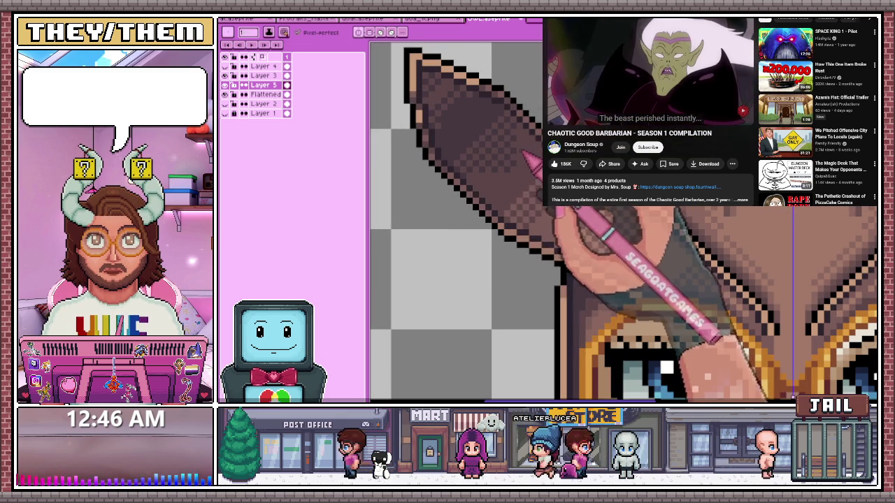
{"action": "scroll", "coordinate": [510, 210], "scroll_direction": "down", "scroll_amount": 2}
{"action": "scroll", "coordinate": [508, 223], "scroll_direction": "down", "scroll_amount": 2}
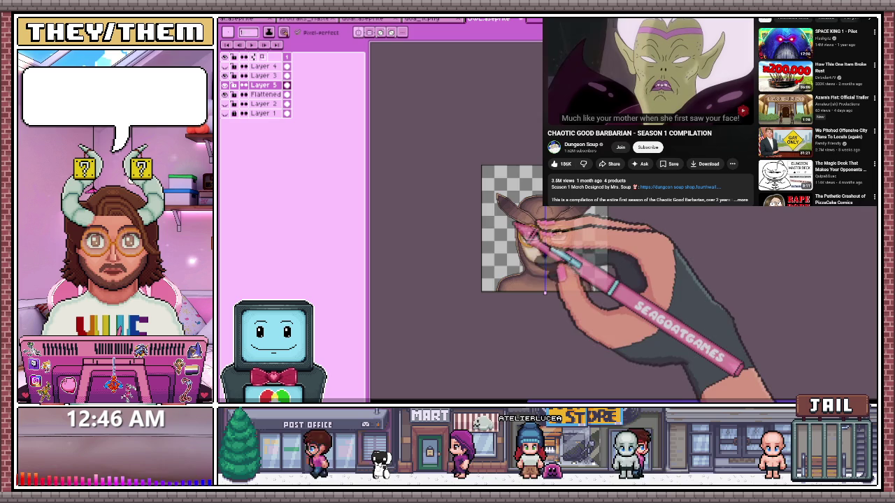
{"action": "scroll", "coordinate": [498, 196], "scroll_direction": "up", "scroll_amount": 2}
{"action": "scroll", "coordinate": [525, 200], "scroll_direction": "up", "scroll_amount": 1}
{"action": "scroll", "coordinate": [513, 203], "scroll_direction": "up", "scroll_amount": 1}
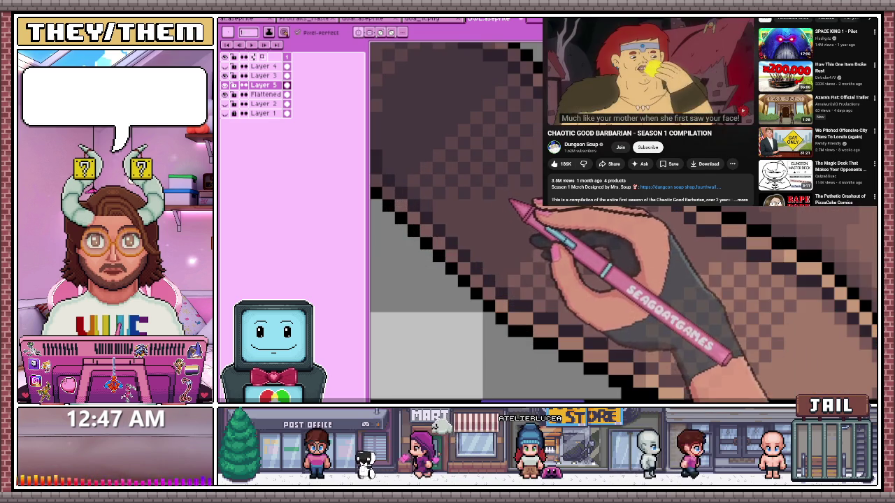
{"action": "scroll", "coordinate": [535, 210], "scroll_direction": "down", "scroll_amount": 1}
{"action": "scroll", "coordinate": [545, 245], "scroll_direction": "up", "scroll_amount": 1}
Sample brown shading colours with the Alt eyedropper for the ear dithering, then zoom back out
{"action": "key", "text": "alt"}
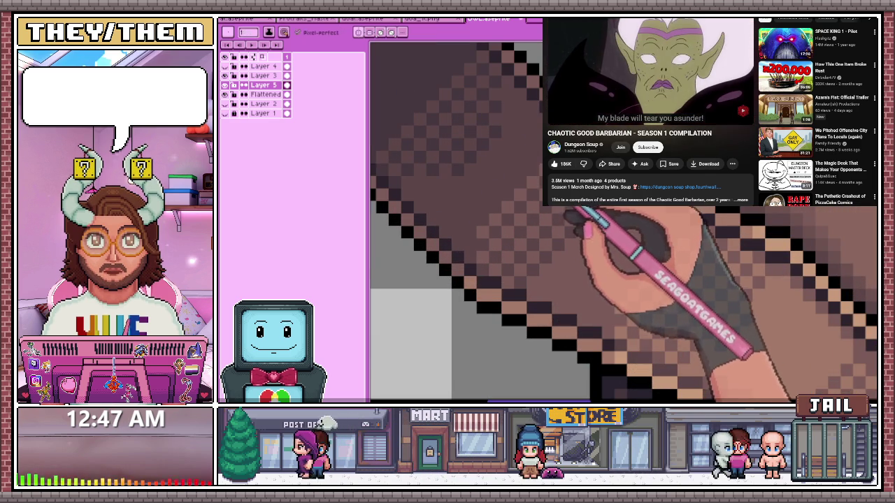
{"action": "scroll", "coordinate": [454, 223], "scroll_direction": "down", "scroll_amount": 2}
{"action": "scroll", "coordinate": [454, 222], "scroll_direction": "up", "scroll_amount": 2}
{"action": "key", "text": "alt"}
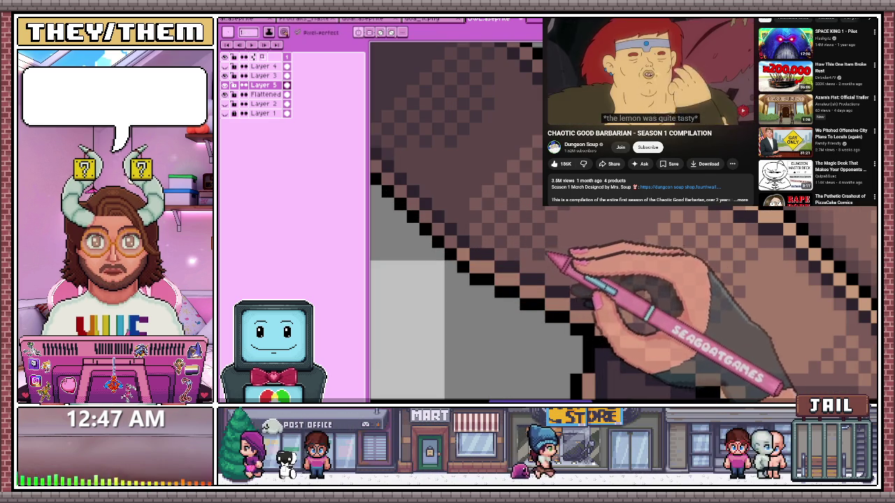
{"action": "scroll", "coordinate": [560, 266], "scroll_direction": "down", "scroll_amount": 2}
{"action": "scroll", "coordinate": [559, 266], "scroll_direction": "down", "scroll_amount": 1}
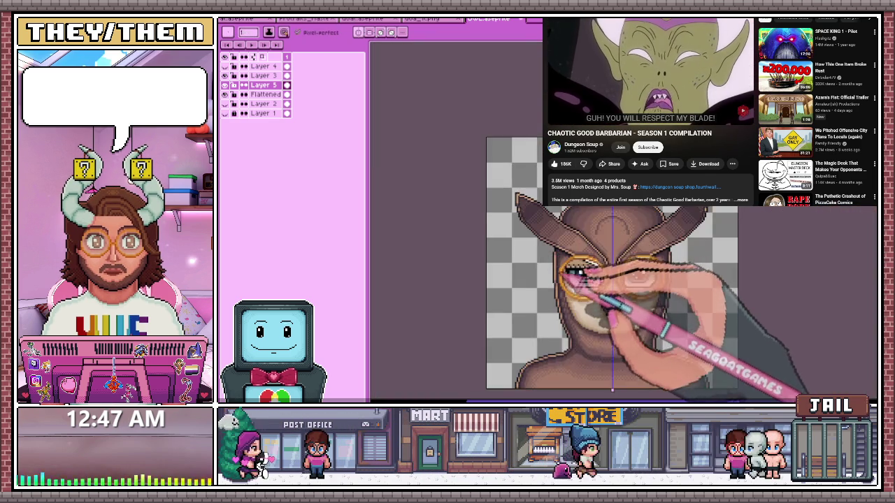
Sample a brown from the mask and dither checkered shading onto the brow above the eyes
{"action": "scroll", "coordinate": [558, 274], "scroll_direction": "down", "scroll_amount": 1}
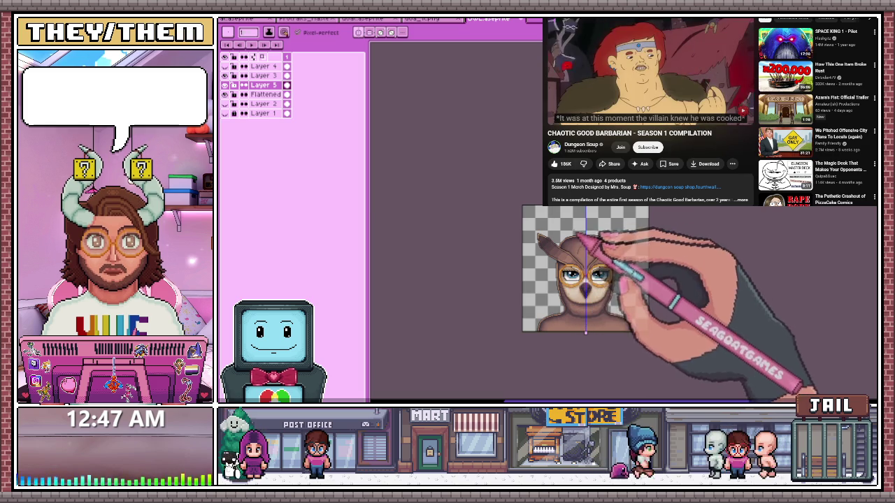
{"action": "scroll", "coordinate": [566, 275], "scroll_direction": "up", "scroll_amount": 3}
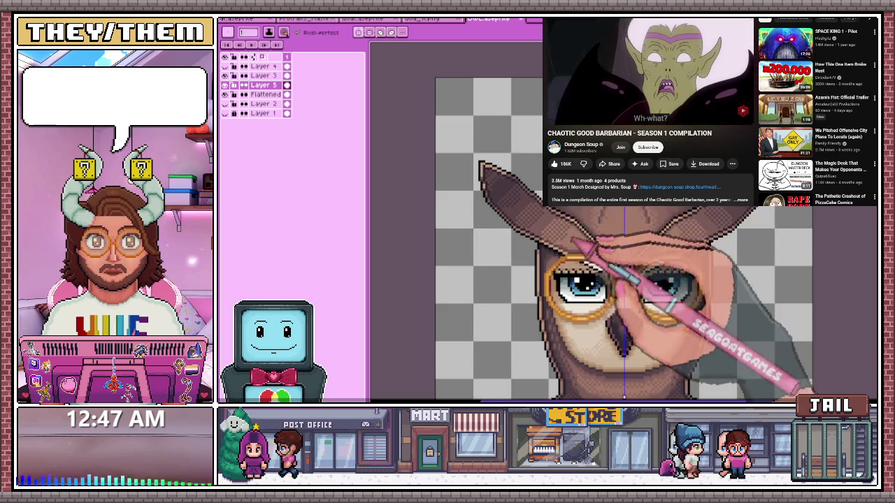
{"action": "scroll", "coordinate": [595, 280], "scroll_direction": "up", "scroll_amount": 2}
{"action": "scroll", "coordinate": [594, 280], "scroll_direction": "up", "scroll_amount": 2}
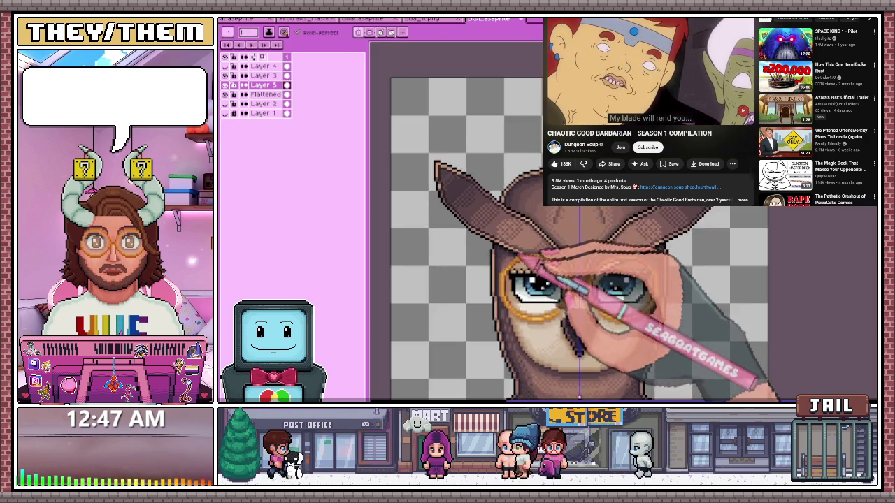
{"action": "scroll", "coordinate": [503, 224], "scroll_direction": "up", "scroll_amount": 2}
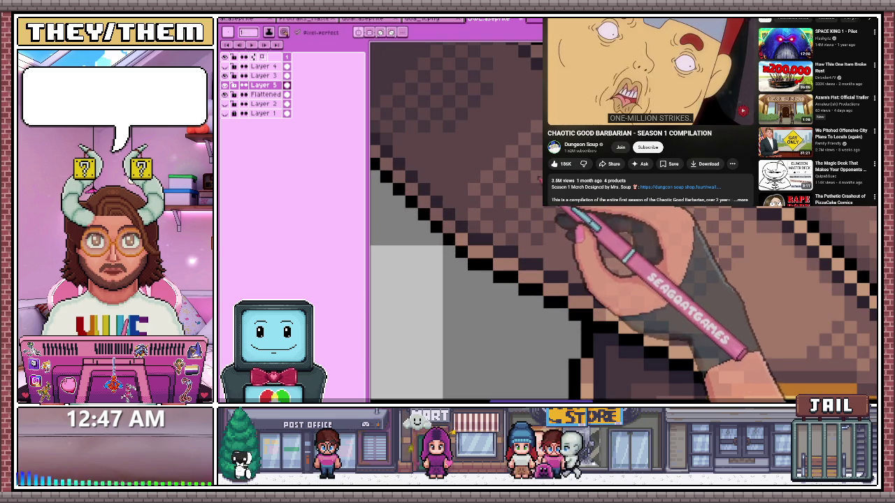
{"action": "key", "text": "i"}
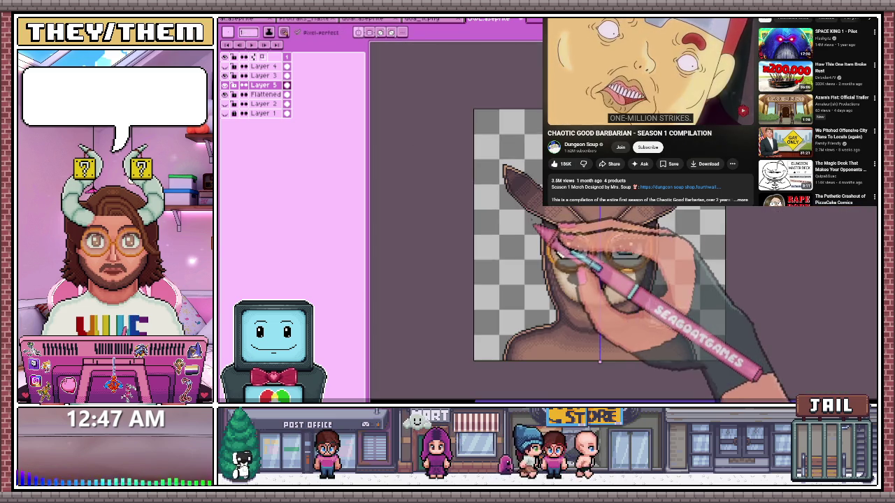
{"action": "key", "text": "b"}
{"action": "scroll", "coordinate": [514, 202], "scroll_direction": "up", "scroll_amount": 2}
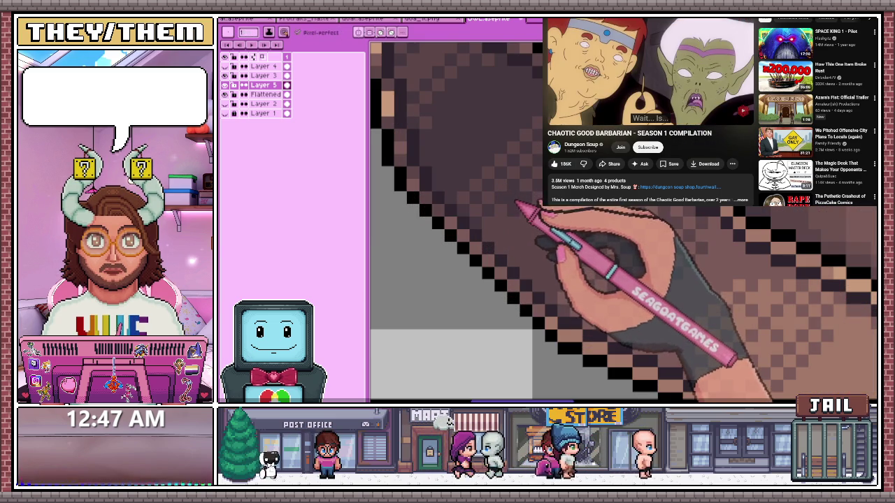
{"action": "scroll", "coordinate": [596, 219], "scroll_direction": "down", "scroll_amount": 2}
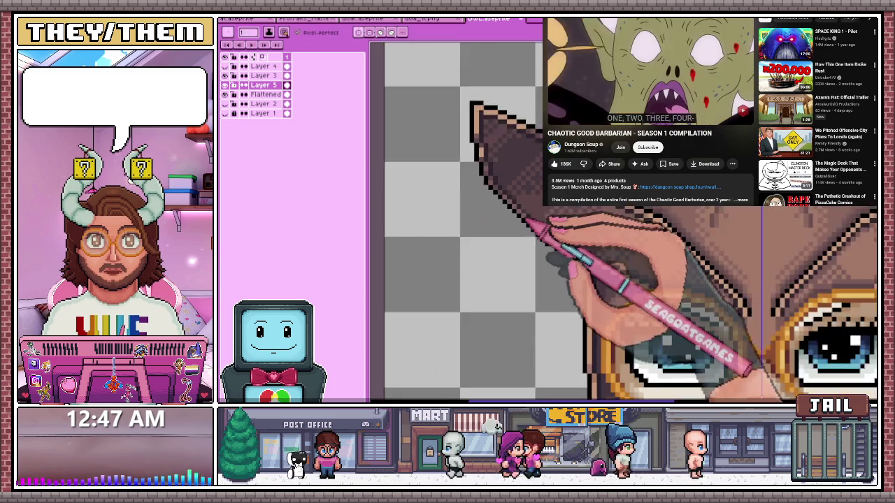
{"action": "scroll", "coordinate": [504, 173], "scroll_direction": "up", "scroll_amount": 2}
{"action": "scroll", "coordinate": [505, 162], "scroll_direction": "down", "scroll_amount": 2}
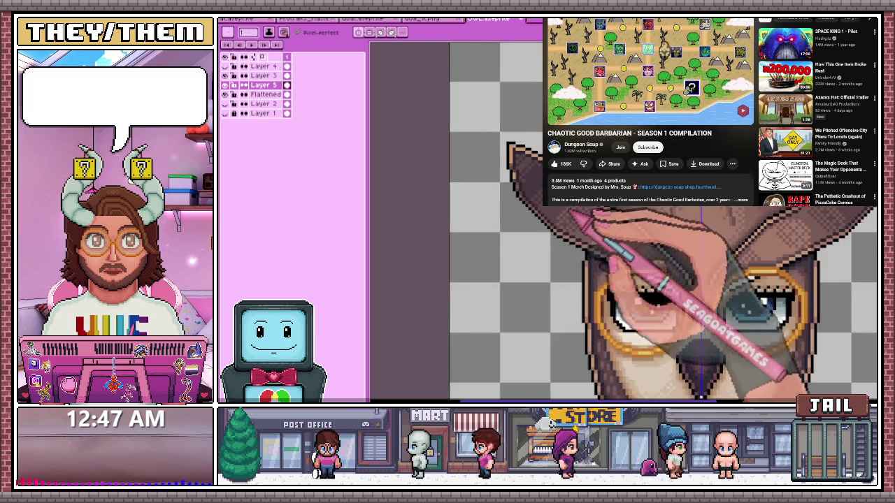
{"action": "scroll", "coordinate": [599, 189], "scroll_direction": "down", "scroll_amount": 1}
{"action": "scroll", "coordinate": [539, 200], "scroll_direction": "down", "scroll_amount": 1}
{"action": "scroll", "coordinate": [609, 264], "scroll_direction": "up", "scroll_amount": 2}
{"action": "scroll", "coordinate": [569, 243], "scroll_direction": "up", "scroll_amount": 2}
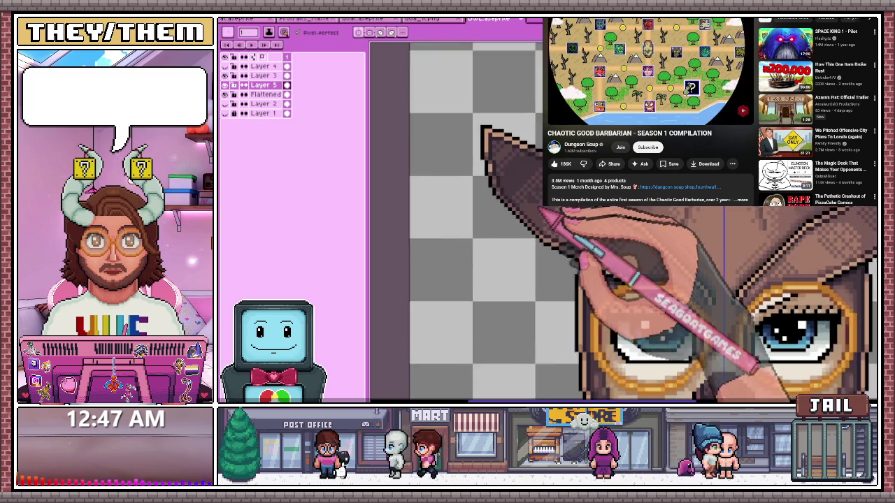
{"action": "scroll", "coordinate": [535, 183], "scroll_direction": "up", "scroll_amount": 1}
{"action": "scroll", "coordinate": [536, 190], "scroll_direction": "up", "scroll_amount": 1}
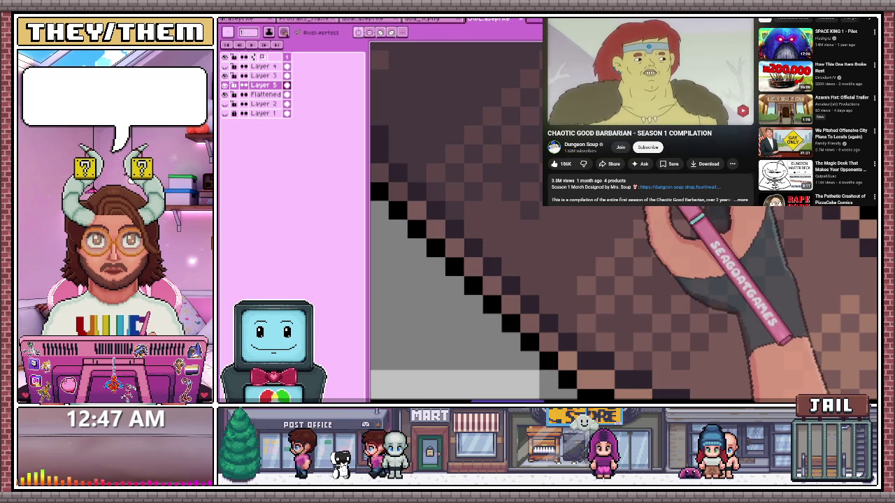
{"action": "scroll", "coordinate": [517, 216], "scroll_direction": "down", "scroll_amount": 2}
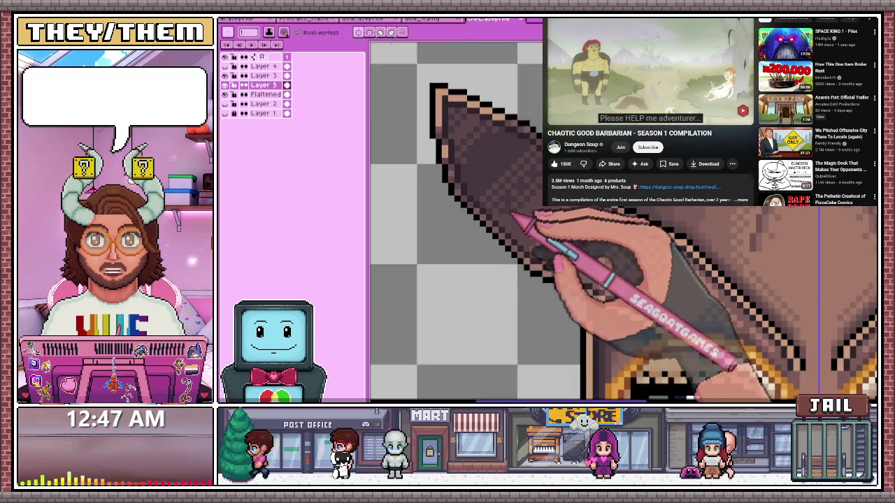
{"action": "scroll", "coordinate": [526, 228], "scroll_direction": "up", "scroll_amount": 1}
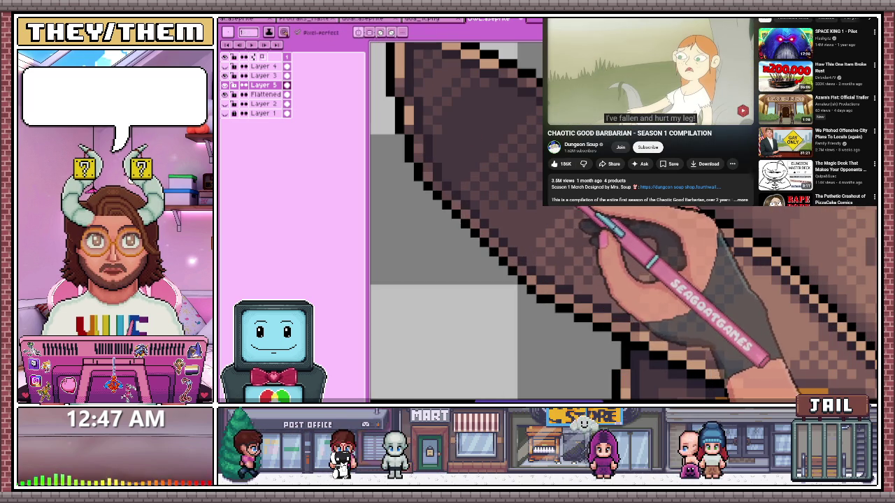
{"action": "scroll", "coordinate": [559, 217], "scroll_direction": "down", "scroll_amount": 1}
{"action": "scroll", "coordinate": [560, 224], "scroll_direction": "down", "scroll_amount": 1}
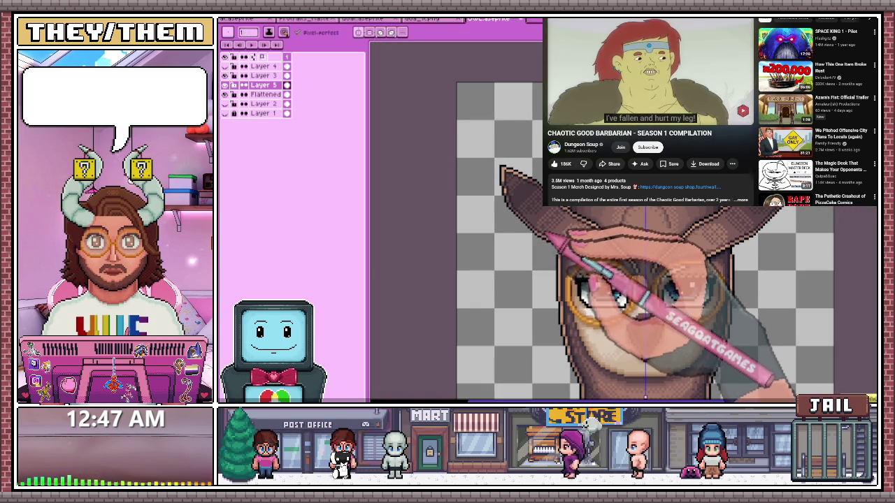
{"action": "scroll", "coordinate": [555, 224], "scroll_direction": "up", "scroll_amount": 2}
{"action": "scroll", "coordinate": [587, 238], "scroll_direction": "down", "scroll_amount": 1}
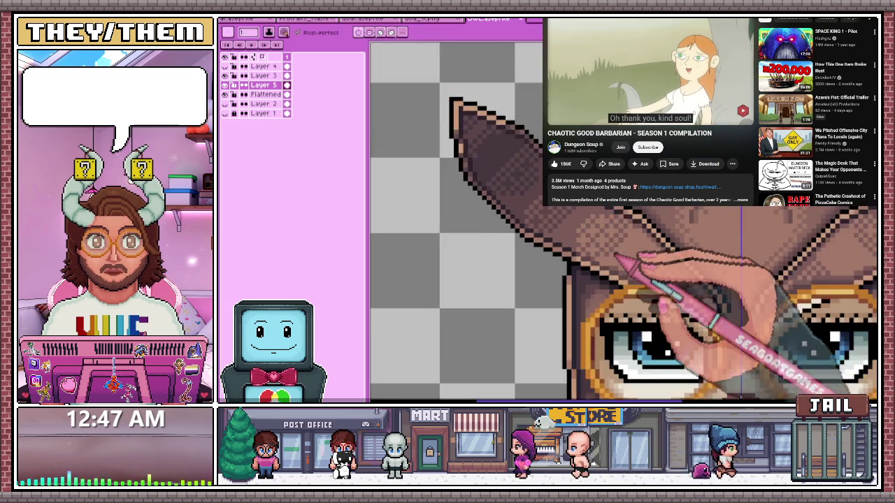
{"action": "scroll", "coordinate": [611, 253], "scroll_direction": "up", "scroll_amount": 1}
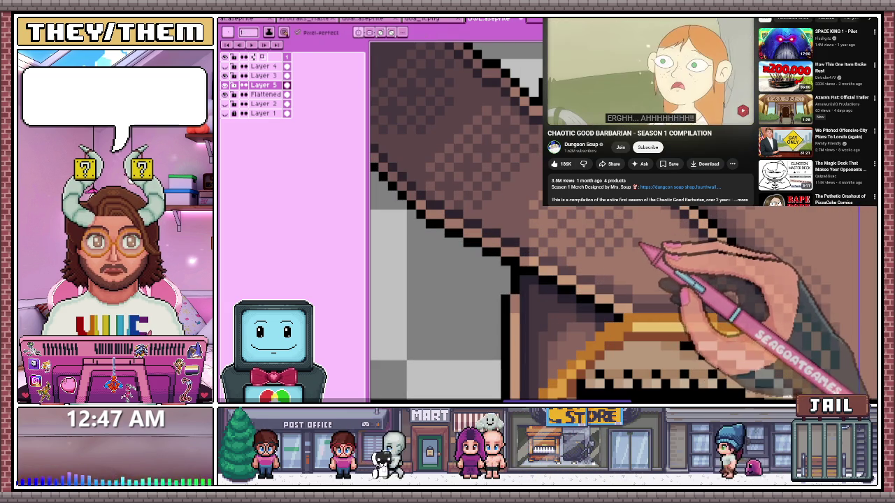
{"action": "scroll", "coordinate": [641, 257], "scroll_direction": "down", "scroll_amount": 2}
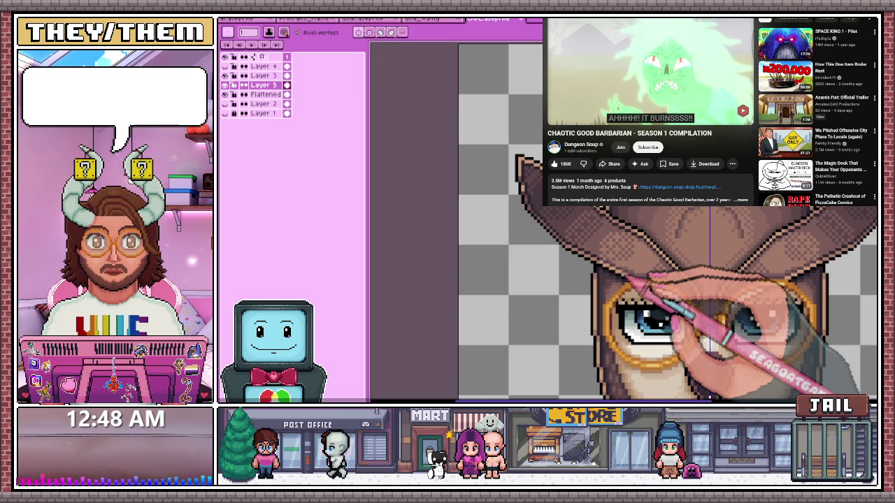
{"action": "scroll", "coordinate": [625, 252], "scroll_direction": "down", "scroll_amount": 2}
{"action": "scroll", "coordinate": [625, 252], "scroll_direction": "up", "scroll_amount": 2}
{"action": "scroll", "coordinate": [626, 252], "scroll_direction": "up", "scroll_amount": 2}
Extend the checkered brown dithering over the dark beak below the gold rim, blending toward the cheeks
{"action": "key", "text": "b"}
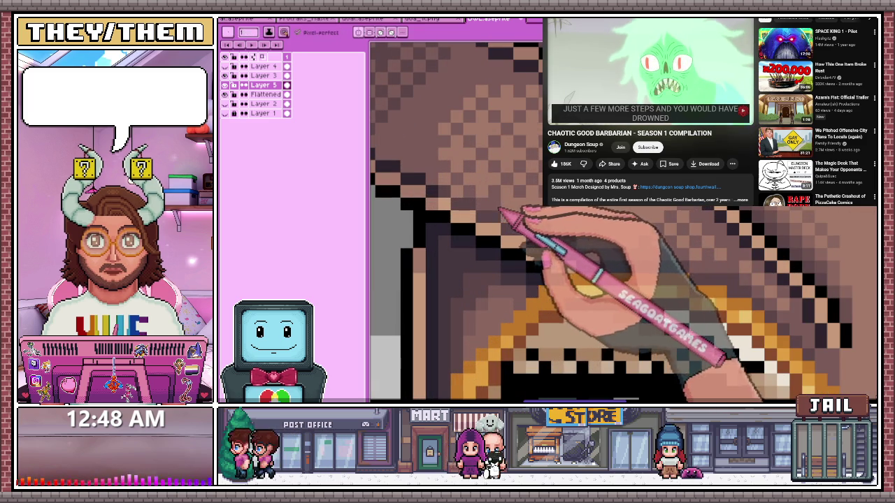
{"action": "scroll", "coordinate": [625, 251], "scroll_direction": "down", "scroll_amount": 2}
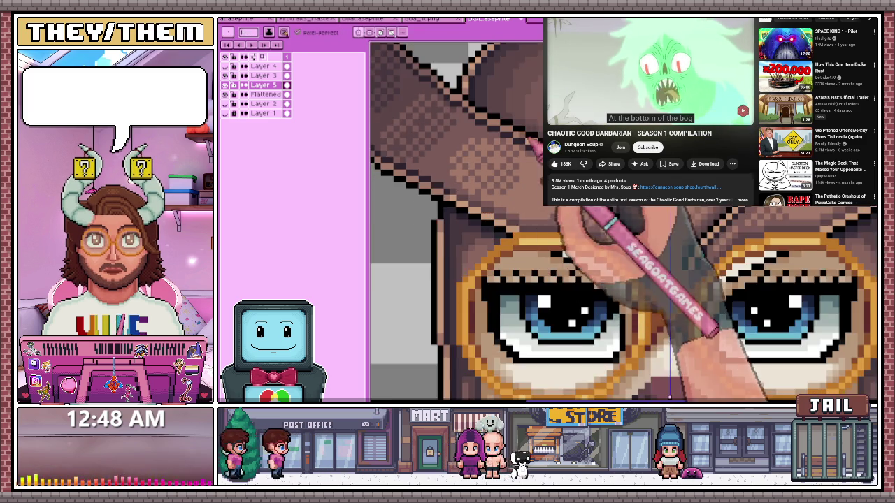
{"action": "scroll", "coordinate": [626, 252], "scroll_direction": "up", "scroll_amount": 2}
{"action": "scroll", "coordinate": [625, 252], "scroll_direction": "down", "scroll_amount": 2}
{"action": "scroll", "coordinate": [625, 251], "scroll_direction": "down", "scroll_amount": 1}
{"action": "scroll", "coordinate": [626, 251], "scroll_direction": "up", "scroll_amount": 2}
{"action": "scroll", "coordinate": [626, 252], "scroll_direction": "up", "scroll_amount": 1}
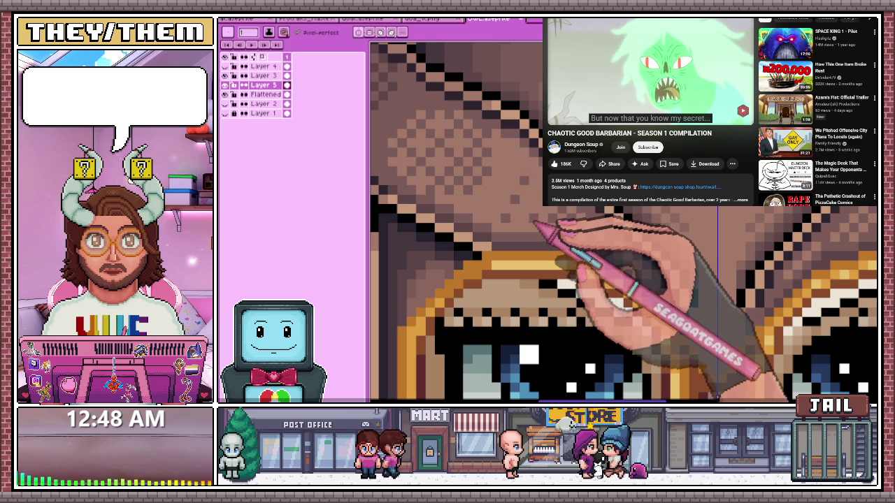
{"action": "scroll", "coordinate": [626, 252], "scroll_direction": "down", "scroll_amount": 2}
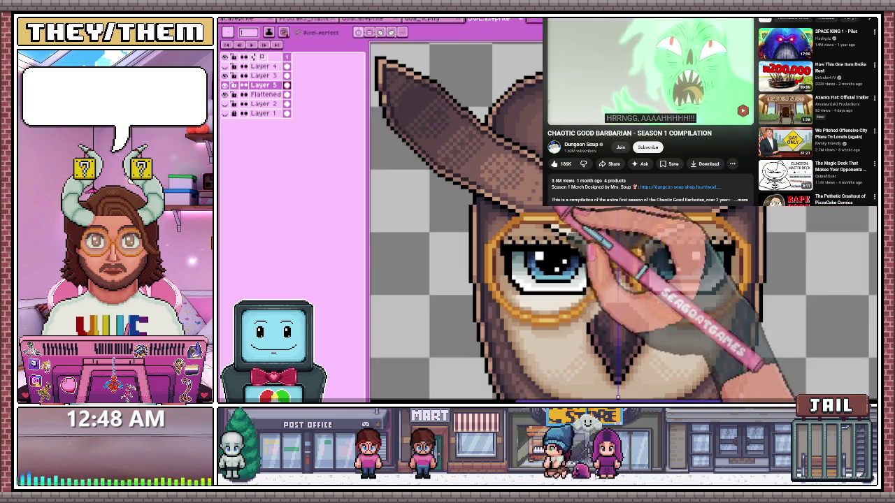
{"action": "scroll", "coordinate": [626, 252], "scroll_direction": "up", "scroll_amount": 1}
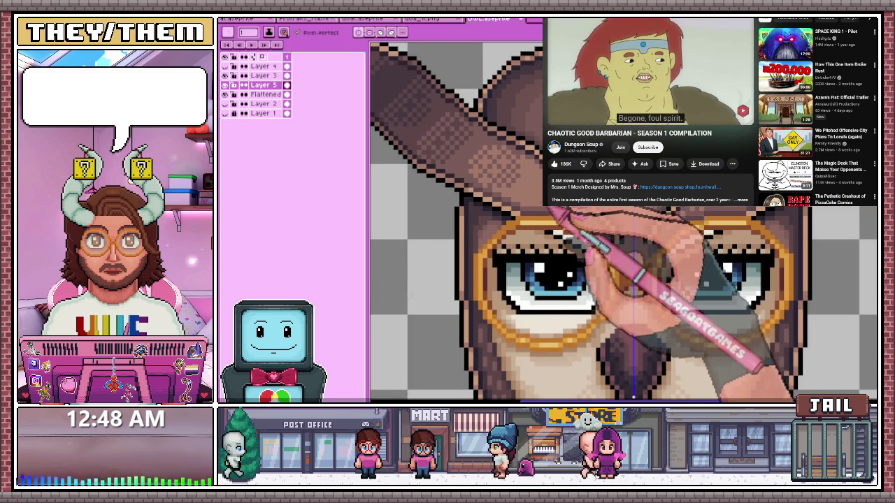
{"action": "scroll", "coordinate": [567, 218], "scroll_direction": "down", "scroll_amount": 2}
{"action": "scroll", "coordinate": [563, 238], "scroll_direction": "down", "scroll_amount": 2}
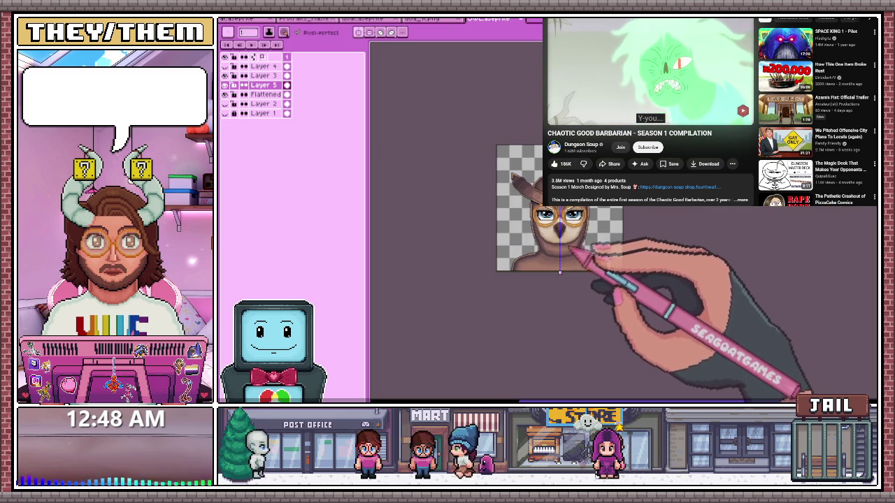
{"action": "scroll", "coordinate": [563, 210], "scroll_direction": "up", "scroll_amount": 3}
{"action": "scroll", "coordinate": [559, 213], "scroll_direction": "up", "scroll_amount": 2}
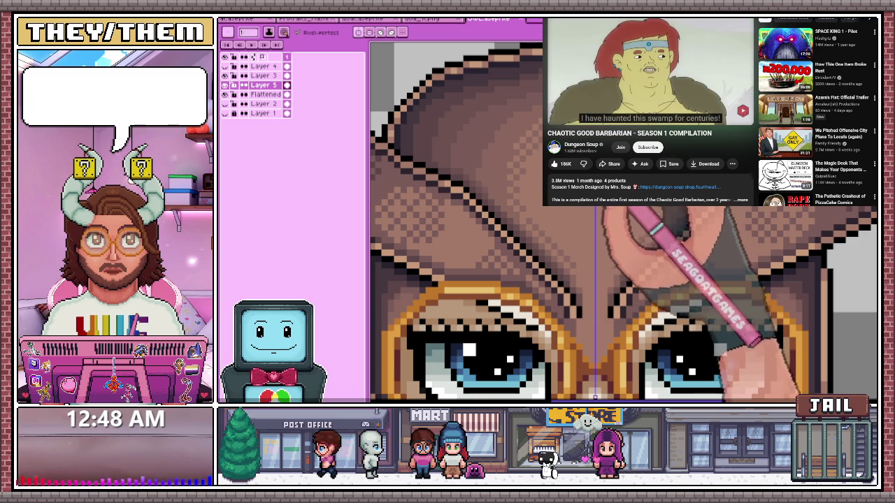
{"action": "scroll", "coordinate": [594, 223], "scroll_direction": "down", "scroll_amount": 3}
{"action": "scroll", "coordinate": [594, 223], "scroll_direction": "down", "scroll_amount": 1}
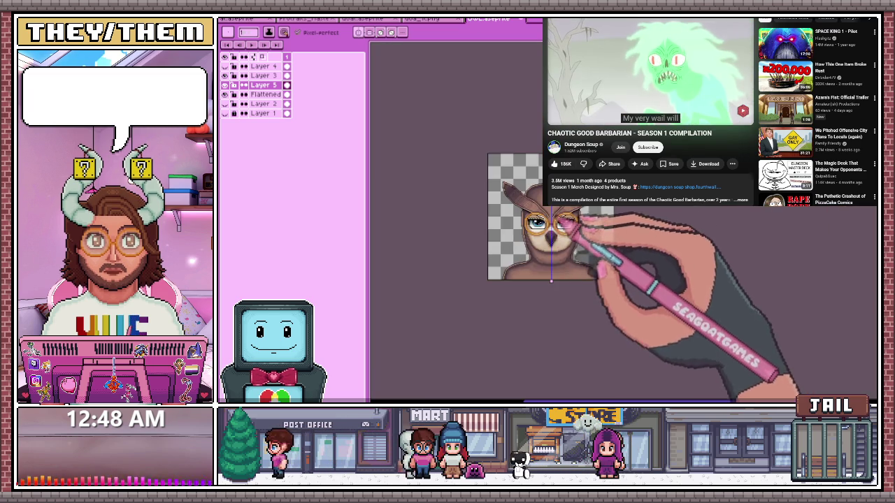
{"action": "scroll", "coordinate": [559, 223], "scroll_direction": "up", "scroll_amount": 3}
{"action": "scroll", "coordinate": [560, 223], "scroll_direction": "up", "scroll_amount": 2}
{"action": "scroll", "coordinate": [559, 224], "scroll_direction": "up", "scroll_amount": 2}
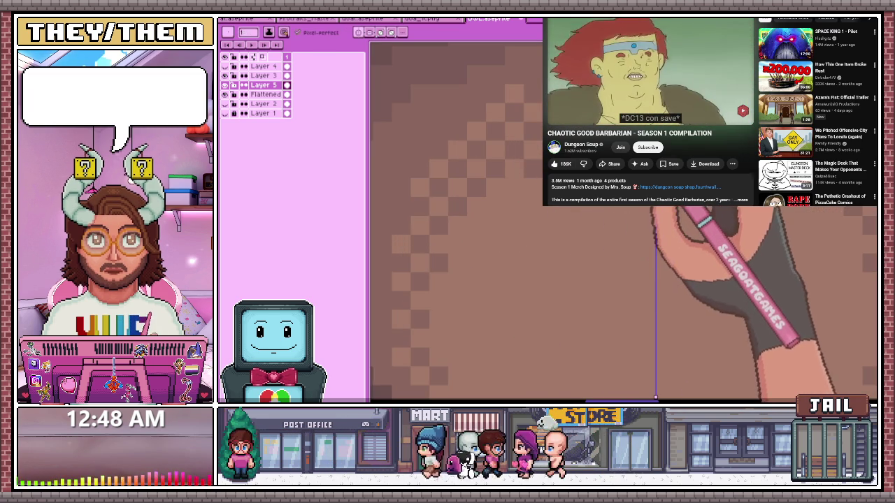
{"action": "scroll", "coordinate": [559, 223], "scroll_direction": "down", "scroll_amount": 4}
Add Layer 6 above Layer 5 and pencil a dark line under the beak
{"action": "scroll", "coordinate": [560, 223], "scroll_direction": "up", "scroll_amount": 2}
{"action": "scroll", "coordinate": [559, 224], "scroll_direction": "down", "scroll_amount": 2}
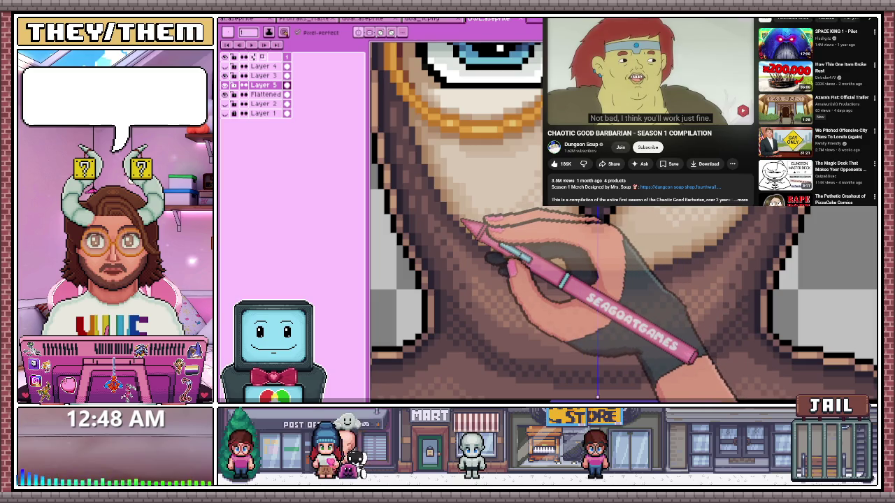
{"action": "key", "text": "shift+n"}
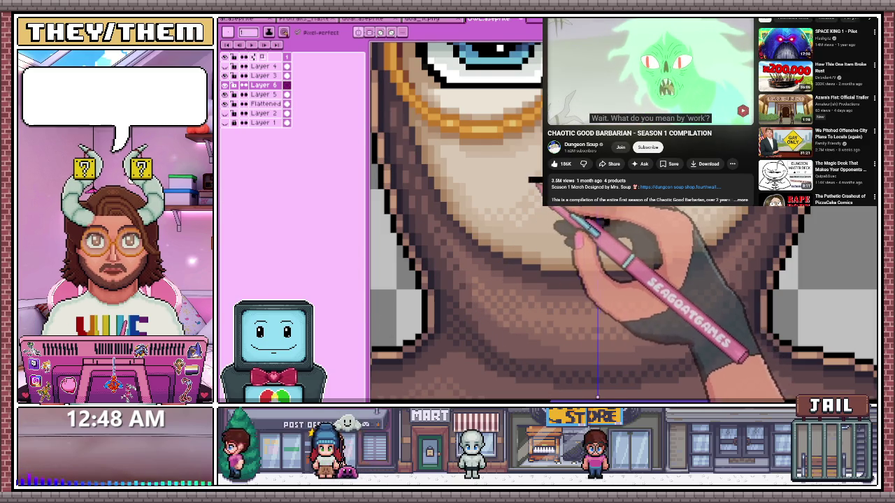
{"action": "scroll", "coordinate": [597, 397], "scroll_direction": "down", "scroll_amount": 2}
{"action": "scroll", "coordinate": [580, 328], "scroll_direction": "down", "scroll_amount": 1}
{"action": "scroll", "coordinate": [562, 260], "scroll_direction": "down", "scroll_amount": 2}
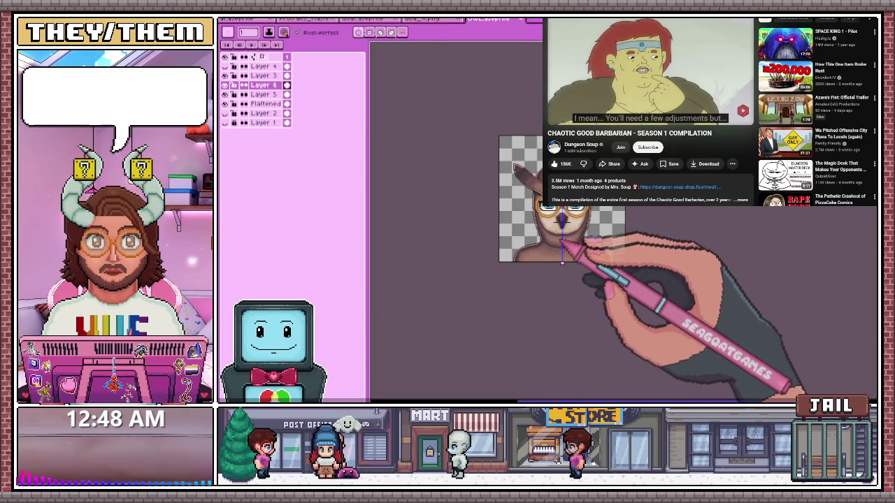
{"action": "scroll", "coordinate": [562, 261], "scroll_direction": "up", "scroll_amount": 3}
{"action": "scroll", "coordinate": [563, 260], "scroll_direction": "up", "scroll_amount": 2}
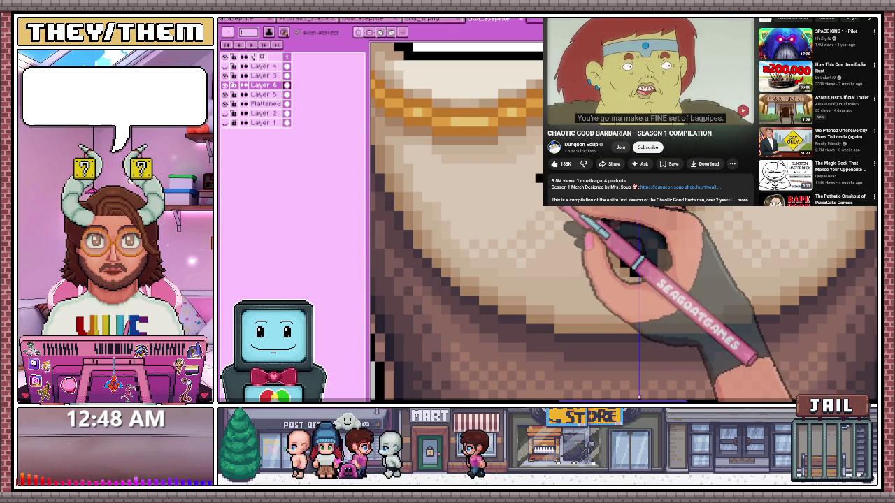
{"action": "scroll", "coordinate": [540, 225], "scroll_direction": "down", "scroll_amount": 3}
{"action": "scroll", "coordinate": [553, 258], "scroll_direction": "down", "scroll_amount": 2}
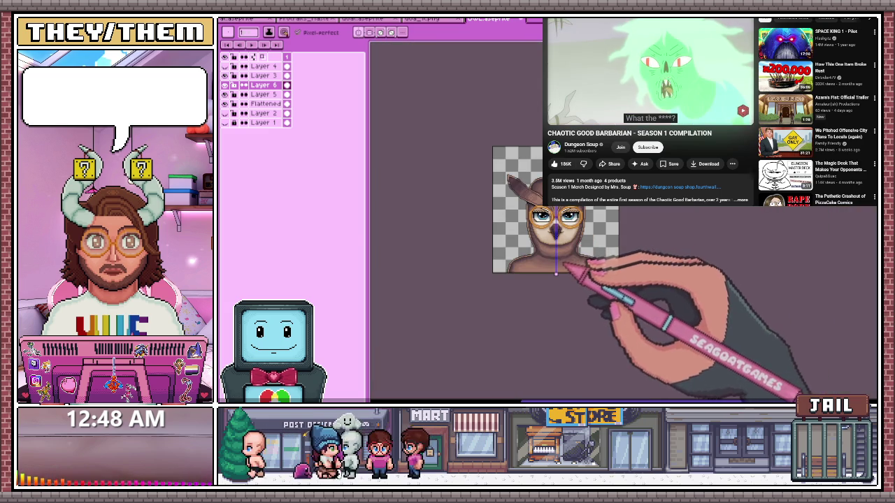
{"action": "scroll", "coordinate": [557, 246], "scroll_direction": "up", "scroll_amount": 2}
{"action": "scroll", "coordinate": [562, 258], "scroll_direction": "down", "scroll_amount": 2}
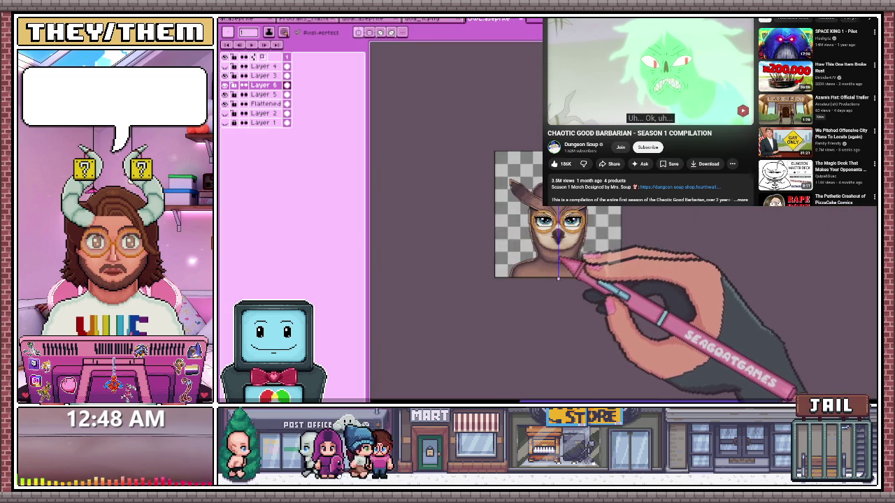
{"action": "scroll", "coordinate": [568, 260], "scroll_direction": "up", "scroll_amount": 3}
{"action": "scroll", "coordinate": [569, 241], "scroll_direction": "up", "scroll_amount": 3}
{"action": "scroll", "coordinate": [552, 213], "scroll_direction": "up", "scroll_amount": 1}
{"action": "scroll", "coordinate": [538, 202], "scroll_direction": "up", "scroll_amount": 2}
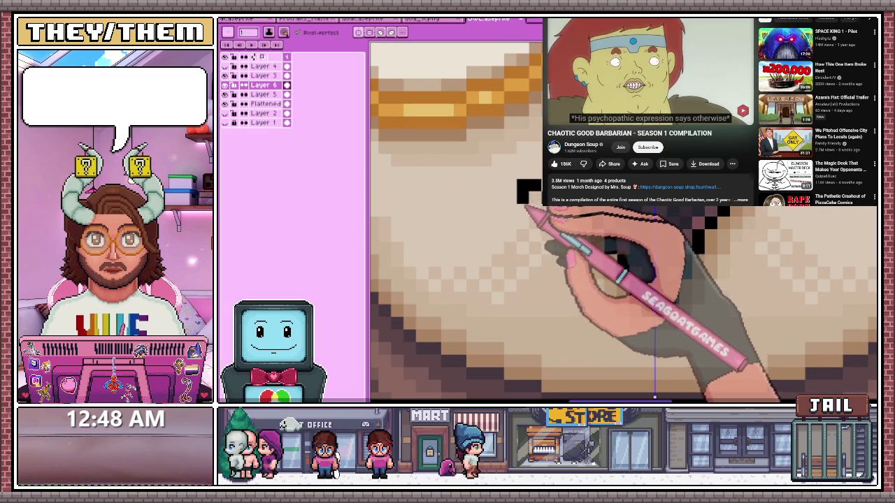
Continue the dark pixel line along the underside of the chin on Layer 6
{"action": "scroll", "coordinate": [594, 234], "scroll_direction": "down", "scroll_amount": 3}
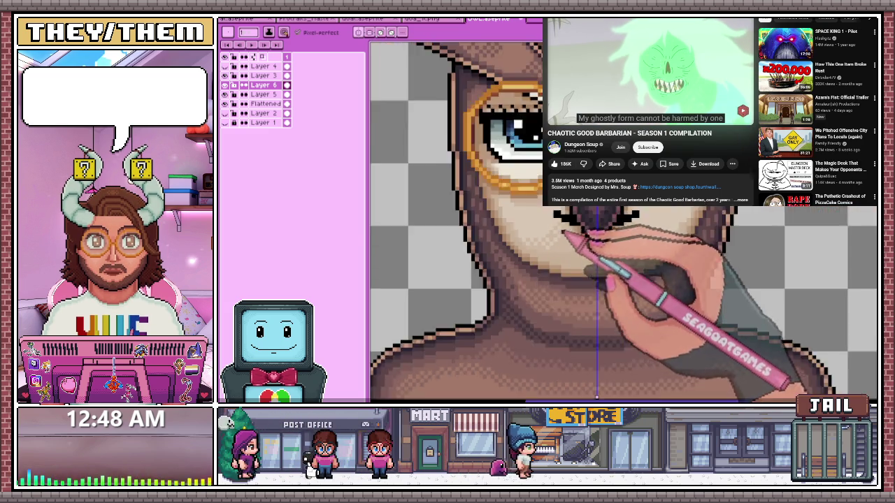
{"action": "scroll", "coordinate": [587, 266], "scroll_direction": "down", "scroll_amount": 2}
{"action": "scroll", "coordinate": [584, 294], "scroll_direction": "down", "scroll_amount": 1}
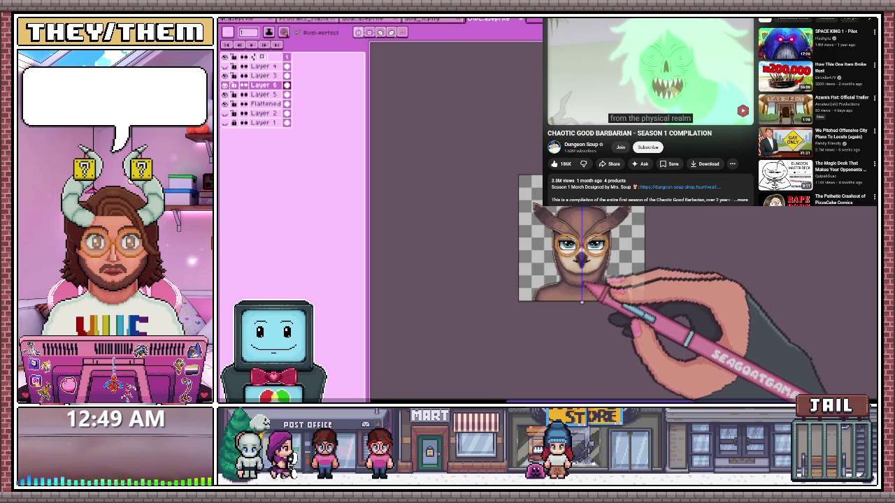
{"action": "scroll", "coordinate": [587, 280], "scroll_direction": "up", "scroll_amount": 2}
{"action": "scroll", "coordinate": [581, 230], "scroll_direction": "up", "scroll_amount": 3}
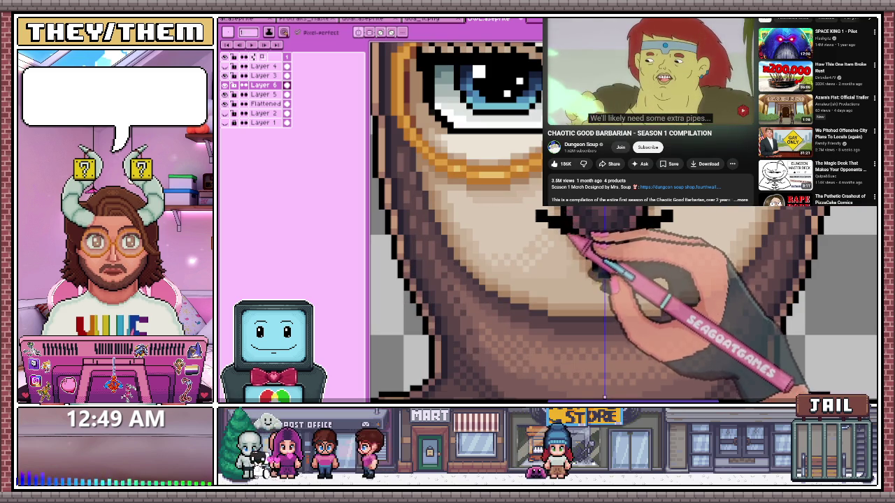
{"action": "scroll", "coordinate": [605, 279], "scroll_direction": "up", "scroll_amount": 1}
{"action": "scroll", "coordinate": [629, 294], "scroll_direction": "up", "scroll_amount": 1}
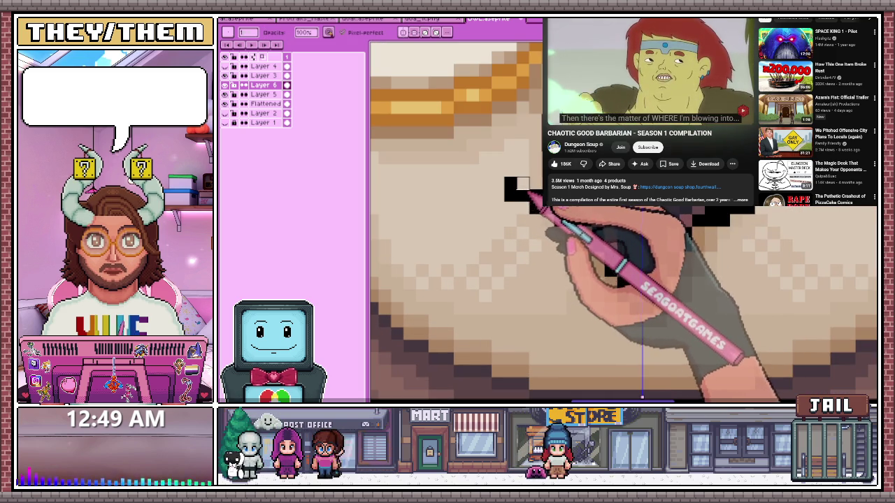
{"action": "scroll", "coordinate": [560, 210], "scroll_direction": "down", "scroll_amount": 1}
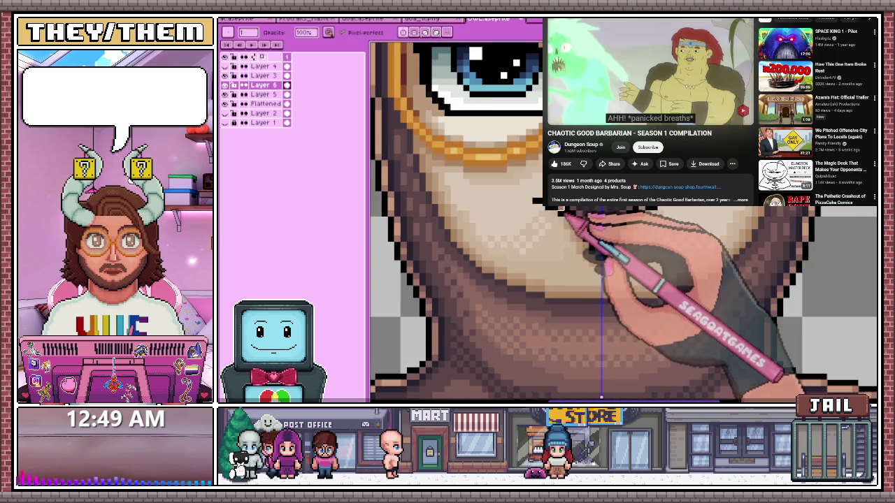
{"action": "scroll", "coordinate": [573, 216], "scroll_direction": "down", "scroll_amount": 1}
{"action": "scroll", "coordinate": [587, 225], "scroll_direction": "up", "scroll_amount": 1}
{"action": "scroll", "coordinate": [600, 252], "scroll_direction": "down", "scroll_amount": 1}
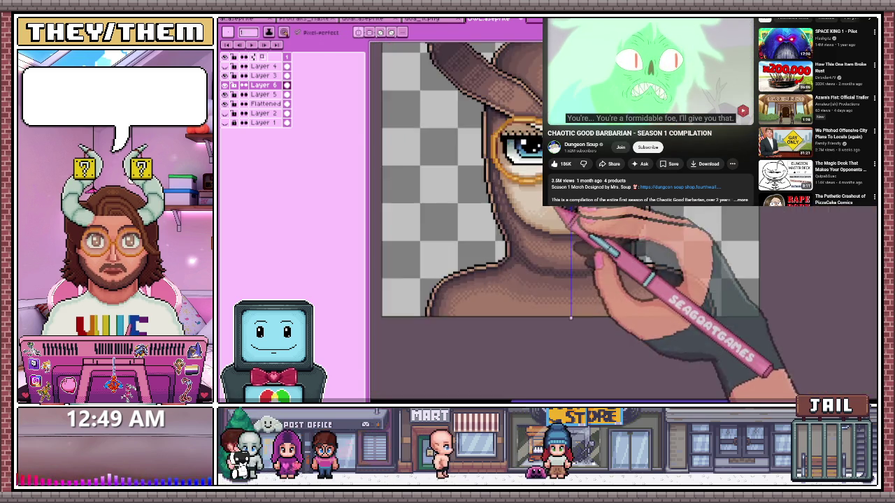
{"action": "scroll", "coordinate": [615, 255], "scroll_direction": "up", "scroll_amount": 1}
{"action": "scroll", "coordinate": [629, 260], "scroll_direction": "up", "scroll_amount": 1}
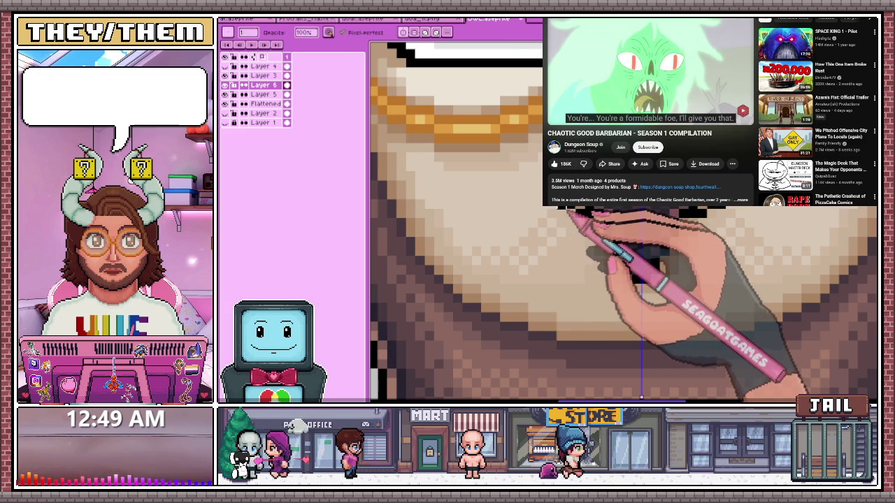
{"action": "scroll", "coordinate": [546, 209], "scroll_direction": "down", "scroll_amount": 2}
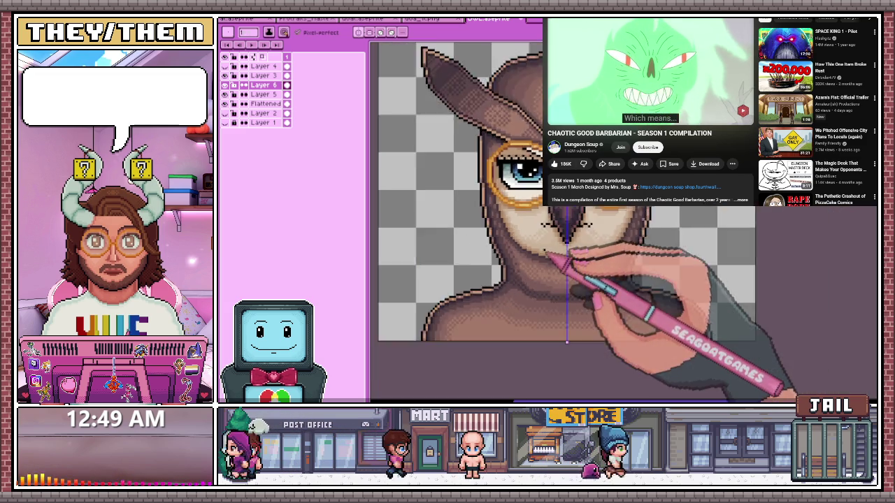
{"action": "scroll", "coordinate": [531, 209], "scroll_direction": "up", "scroll_amount": 1}
{"action": "scroll", "coordinate": [514, 211], "scroll_direction": "up", "scroll_amount": 1}
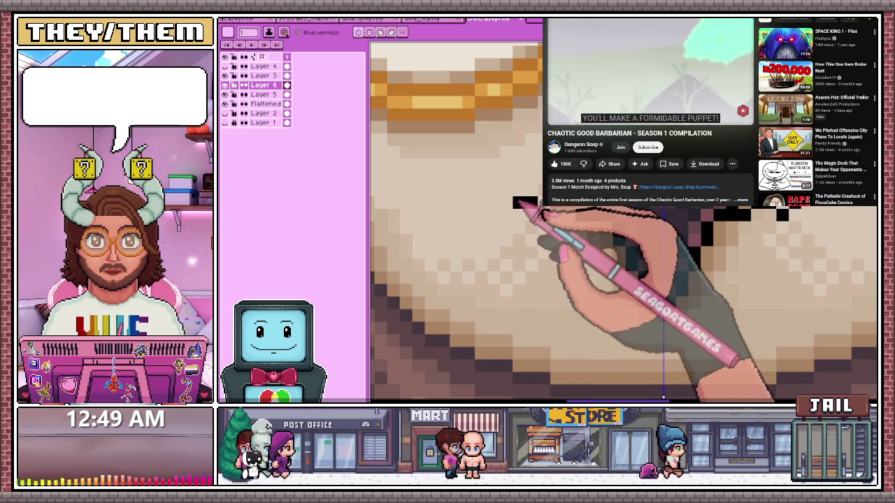
Erase stray dark pixels, then switch to the green character sketch document
{"action": "key", "text": "e"}
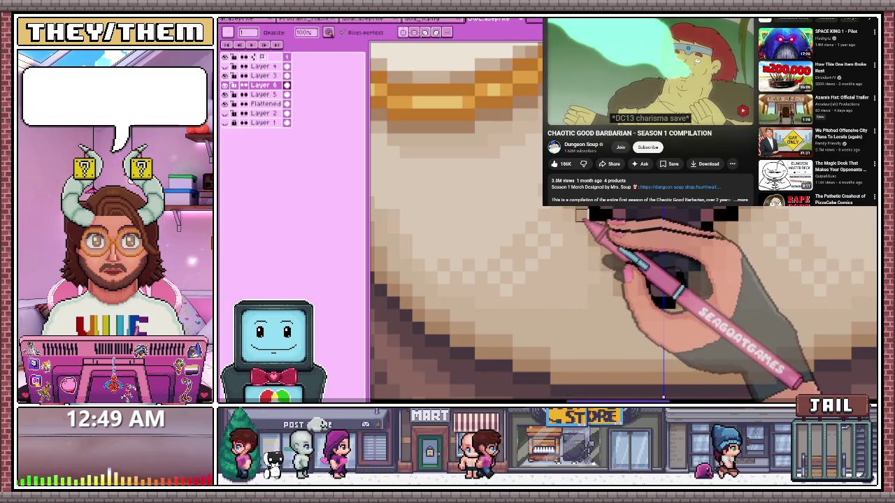
{"action": "scroll", "coordinate": [581, 214], "scroll_direction": "down", "scroll_amount": 1}
{"action": "scroll", "coordinate": [581, 214], "scroll_direction": "down", "scroll_amount": 1}
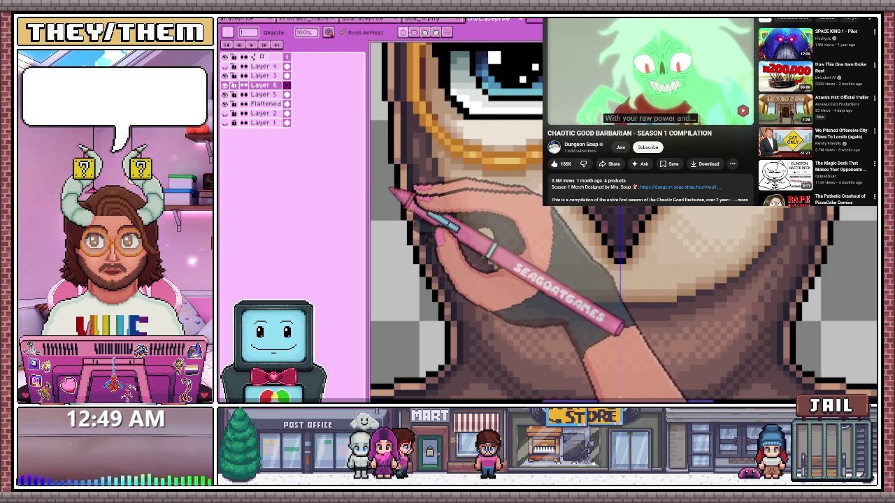
{"action": "key", "text": "ctrl+Tab"}
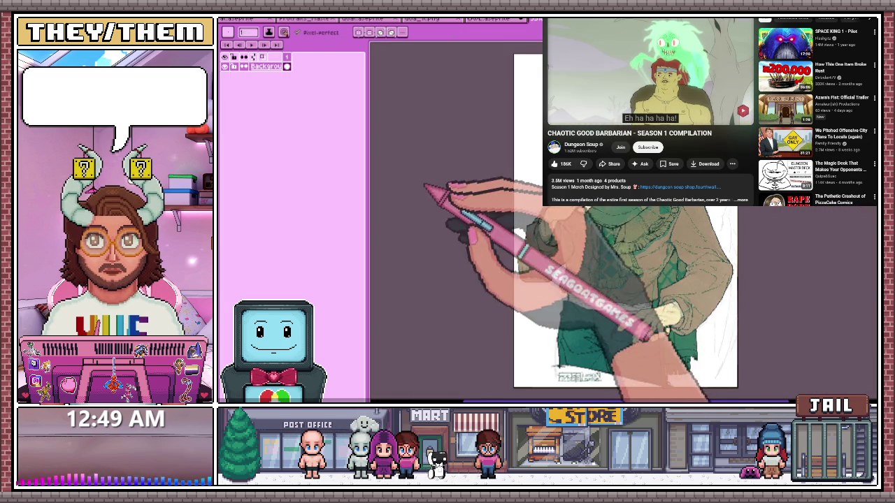
Cycle through the open documents and return to the owl portrait
{"action": "key", "text": "ctrl+Tab"}
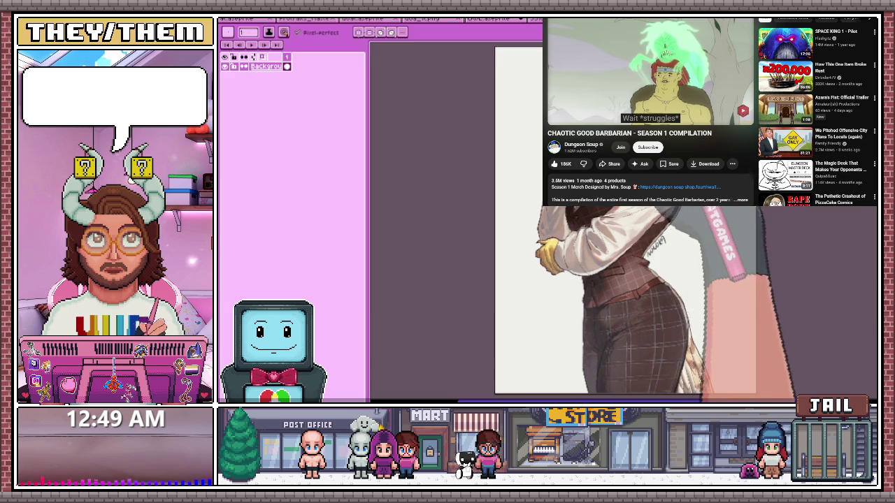
{"action": "key", "text": "ctrl+shift+Tab"}
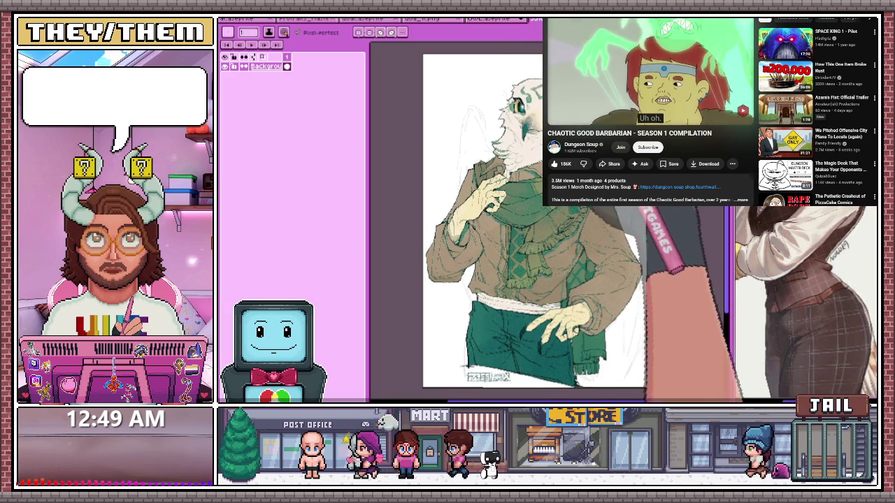
{"action": "key", "text": "ctrl+shift+Tab"}
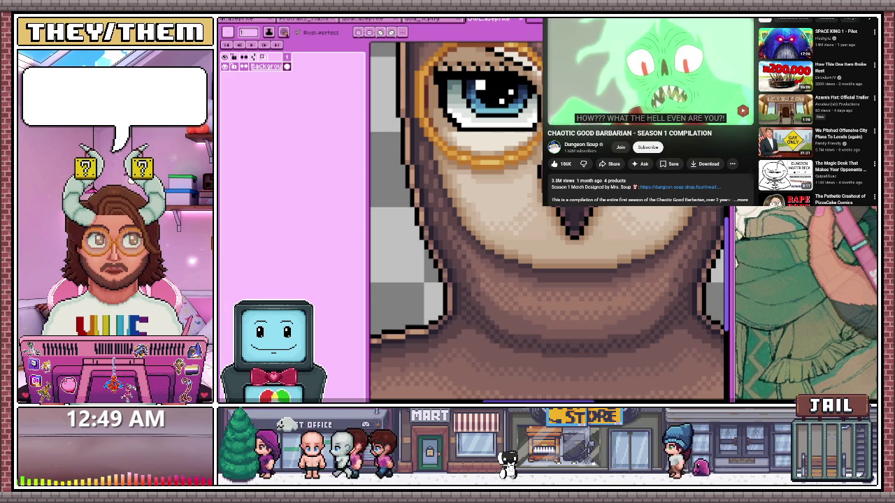
Zoom in on the beak, sample its dark colour and place a dark pixel beside its outline
{"action": "scroll", "coordinate": [482, 202], "scroll_direction": "up", "scroll_amount": 1}
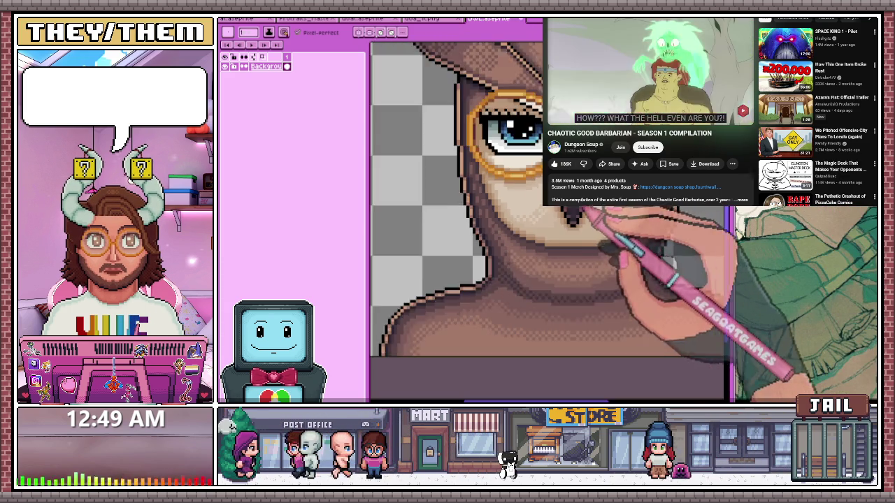
{"action": "scroll", "coordinate": [482, 203], "scroll_direction": "up", "scroll_amount": 1}
{"action": "scroll", "coordinate": [483, 203], "scroll_direction": "up", "scroll_amount": 1}
{"action": "scroll", "coordinate": [483, 209], "scroll_direction": "down", "scroll_amount": 3}
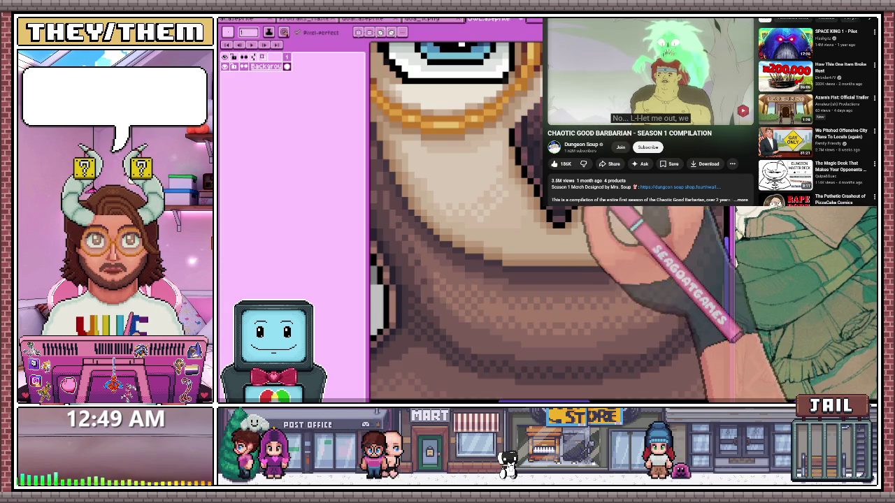
{"action": "scroll", "coordinate": [483, 210], "scroll_direction": "up", "scroll_amount": 3}
{"action": "key", "text": "alt"}
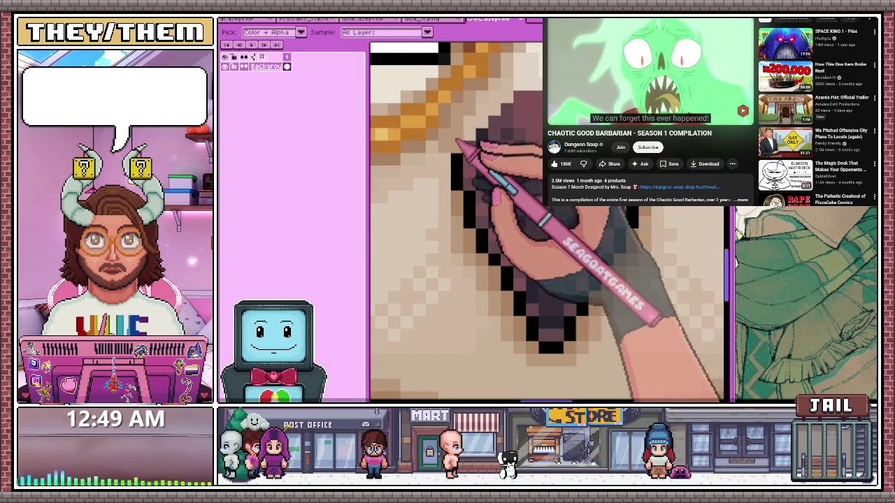
{"action": "scroll", "coordinate": [482, 210], "scroll_direction": "down", "scroll_amount": 2}
{"action": "scroll", "coordinate": [483, 209], "scroll_direction": "down", "scroll_amount": 1}
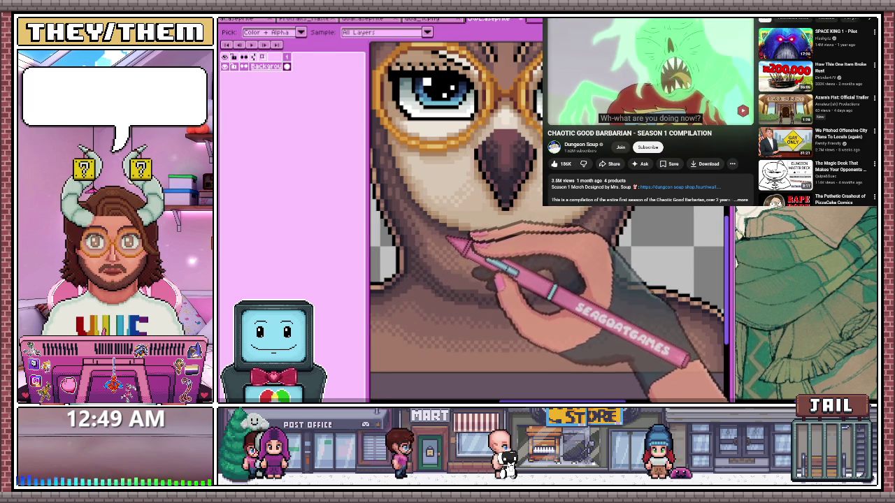
{"action": "scroll", "coordinate": [461, 210], "scroll_direction": "up", "scroll_amount": 2}
{"action": "scroll", "coordinate": [482, 167], "scroll_direction": "up", "scroll_amount": 2}
{"action": "scroll", "coordinate": [496, 136], "scroll_direction": "up", "scroll_amount": 1}
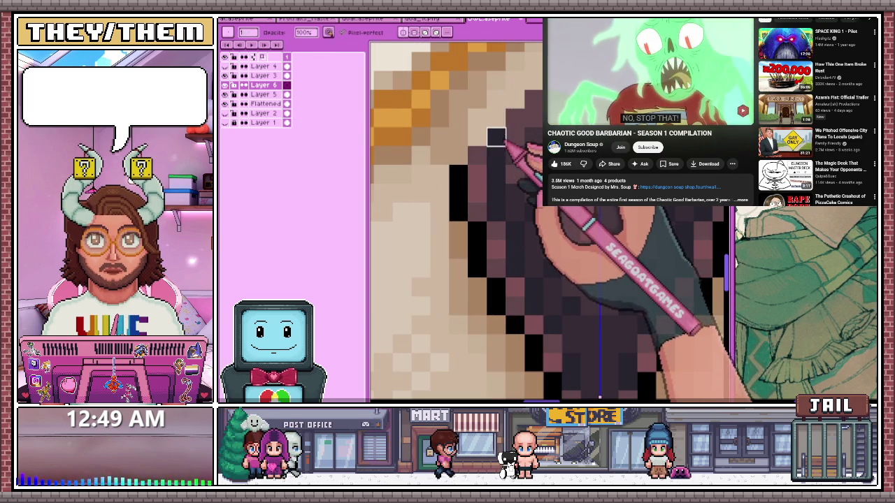
{"action": "key", "text": "e"}
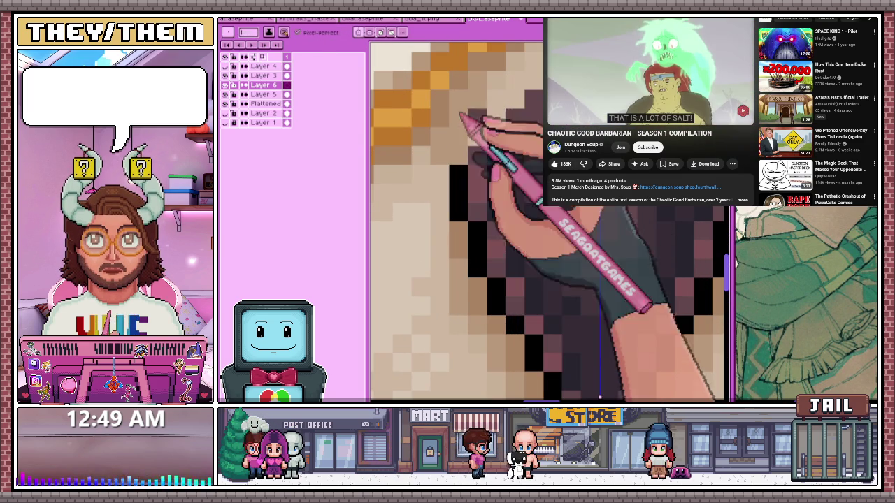
{"action": "scroll", "coordinate": [599, 203], "scroll_direction": "down", "scroll_amount": 2}
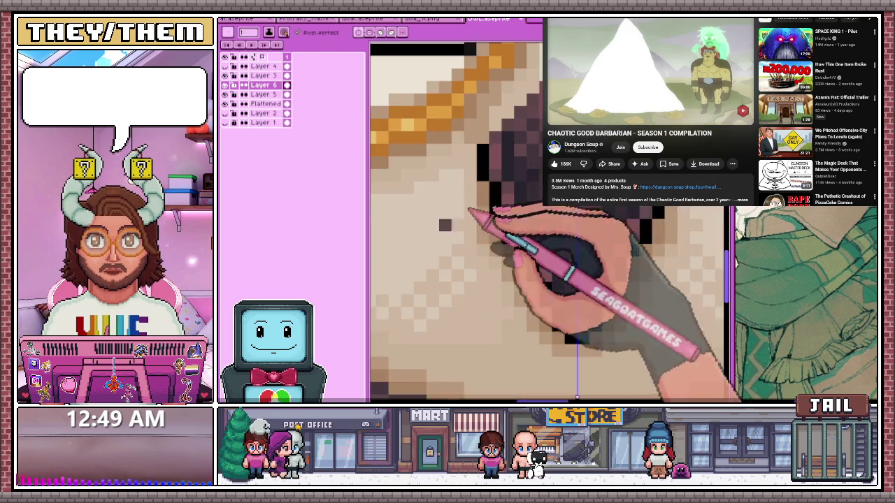
Repaint the beak with darker purple-brown tones and a black outline down both sides to a pointed tip
{"action": "scroll", "coordinate": [532, 209], "scroll_direction": "down", "scroll_amount": 1}
{"action": "scroll", "coordinate": [503, 203], "scroll_direction": "up", "scroll_amount": 1}
{"action": "scroll", "coordinate": [480, 188], "scroll_direction": "up", "scroll_amount": 2}
{"action": "scroll", "coordinate": [480, 189], "scroll_direction": "down", "scroll_amount": 2}
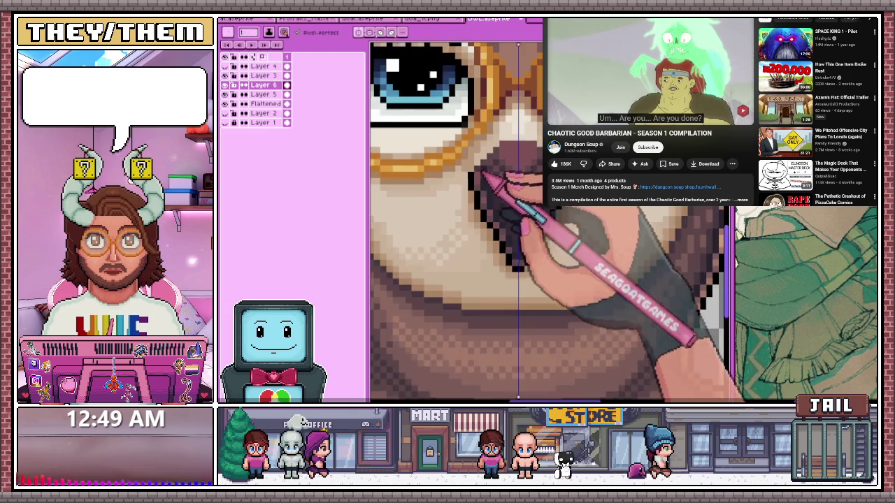
{"action": "scroll", "coordinate": [482, 182], "scroll_direction": "down", "scroll_amount": 1}
{"action": "scroll", "coordinate": [489, 162], "scroll_direction": "up", "scroll_amount": 1}
{"action": "scroll", "coordinate": [486, 162], "scroll_direction": "up", "scroll_amount": 2}
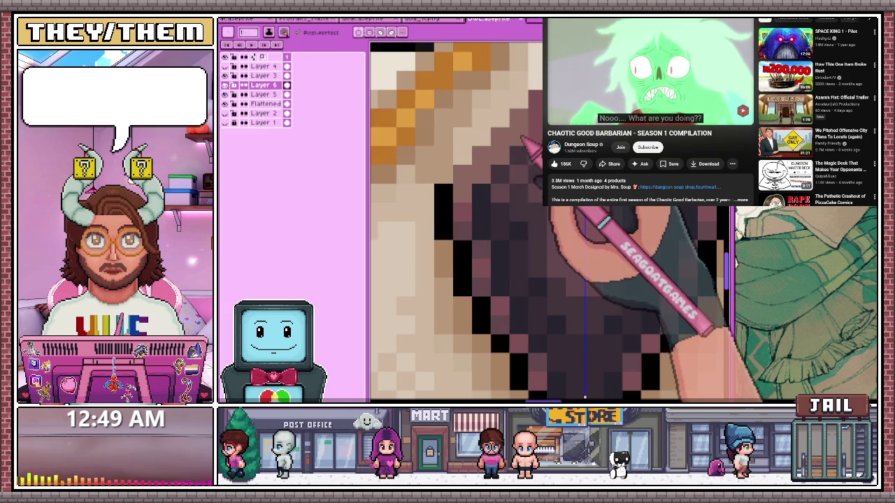
{"action": "scroll", "coordinate": [489, 210], "scroll_direction": "down", "scroll_amount": 2}
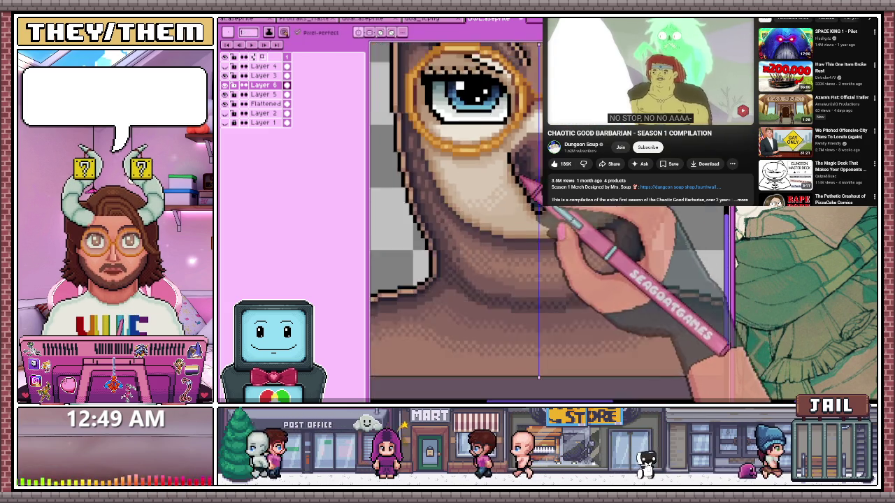
{"action": "scroll", "coordinate": [490, 210], "scroll_direction": "up", "scroll_amount": 1}
{"action": "scroll", "coordinate": [489, 210], "scroll_direction": "up", "scroll_amount": 1}
{"action": "scroll", "coordinate": [489, 210], "scroll_direction": "down", "scroll_amount": 2}
{"action": "scroll", "coordinate": [521, 200], "scroll_direction": "up", "scroll_amount": 1}
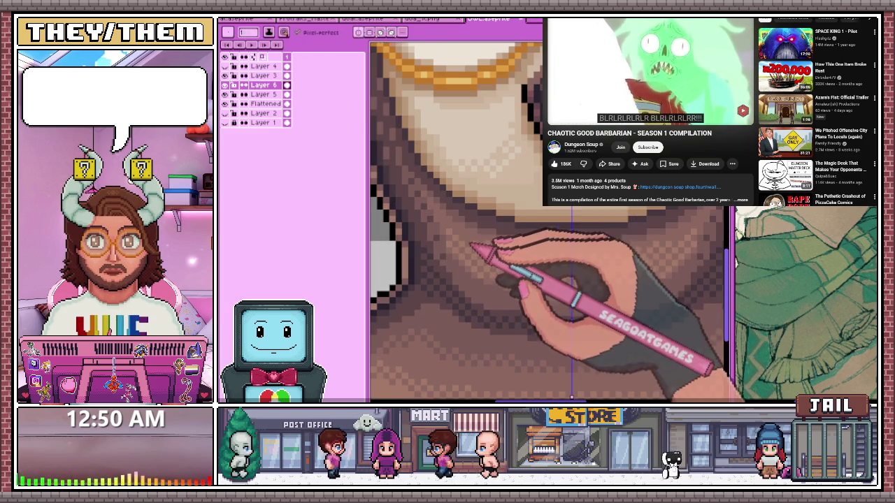
{"action": "scroll", "coordinate": [490, 210], "scroll_direction": "up", "scroll_amount": 1}
{"action": "scroll", "coordinate": [489, 210], "scroll_direction": "down", "scroll_amount": 1}
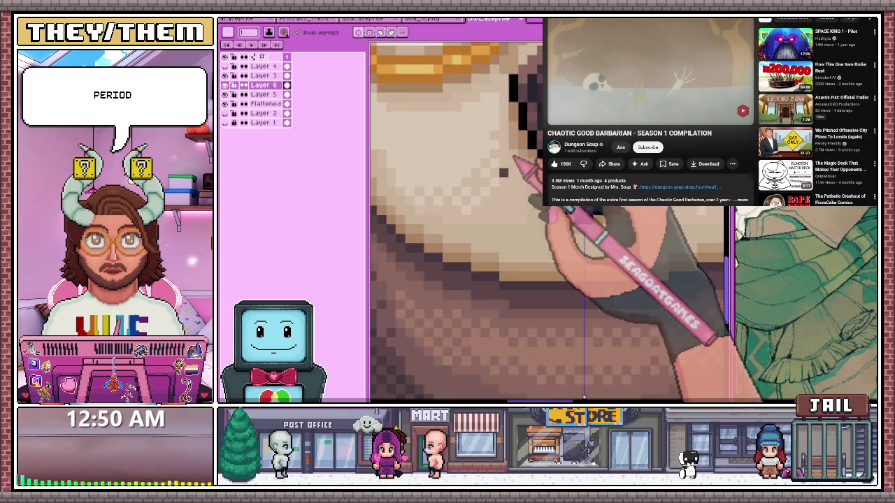
{"action": "scroll", "coordinate": [455, 223], "scroll_direction": "up", "scroll_amount": 1}
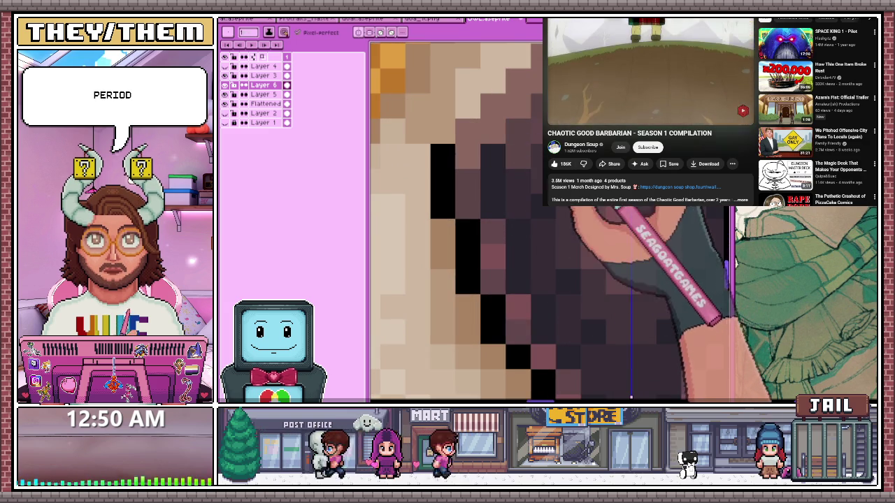
{"action": "scroll", "coordinate": [489, 224], "scroll_direction": "down", "scroll_amount": 2}
{"action": "scroll", "coordinate": [490, 224], "scroll_direction": "up", "scroll_amount": 1}
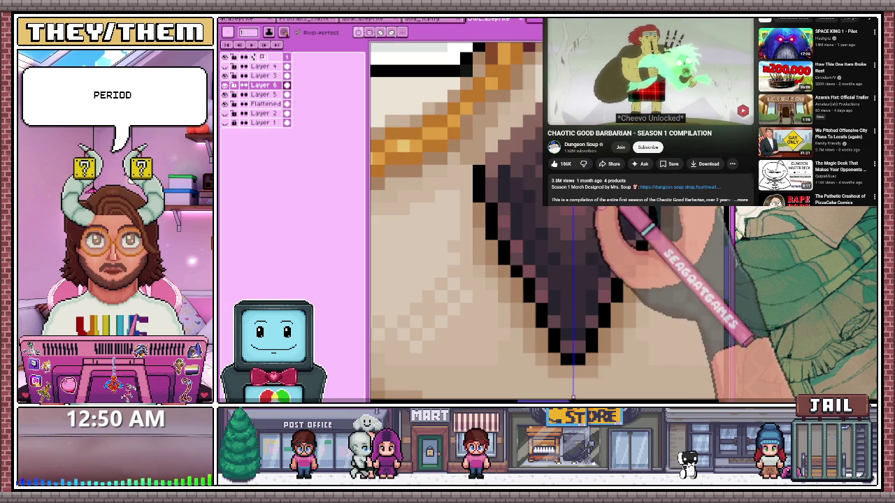
{"action": "scroll", "coordinate": [573, 210], "scroll_direction": "down", "scroll_amount": 1}
{"action": "scroll", "coordinate": [573, 210], "scroll_direction": "down", "scroll_amount": 1}
{"action": "scroll", "coordinate": [574, 217], "scroll_direction": "down", "scroll_amount": 1}
{"action": "scroll", "coordinate": [571, 224], "scroll_direction": "down", "scroll_amount": 1}
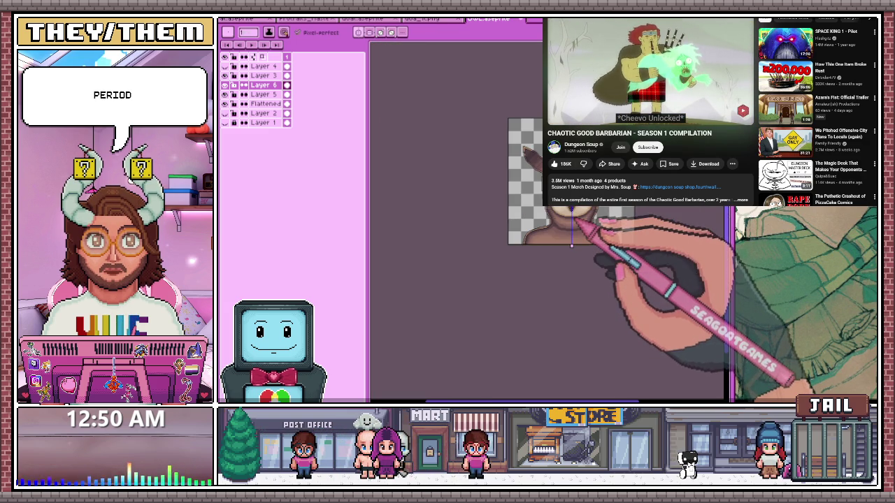
{"action": "scroll", "coordinate": [571, 223], "scroll_direction": "up", "scroll_amount": 2}
{"action": "scroll", "coordinate": [566, 230], "scroll_direction": "up", "scroll_amount": 1}
{"action": "scroll", "coordinate": [559, 237], "scroll_direction": "up", "scroll_amount": 1}
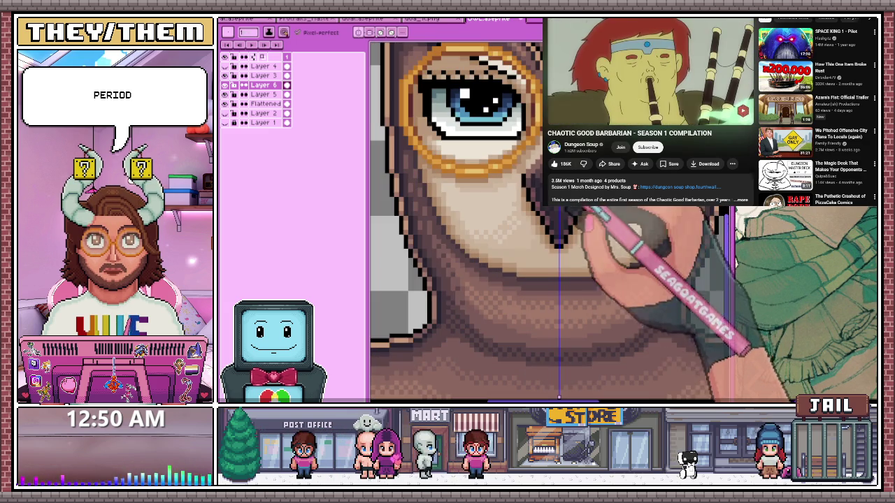
{"action": "scroll", "coordinate": [560, 237], "scroll_direction": "up", "scroll_amount": 1}
{"action": "scroll", "coordinate": [552, 266], "scroll_direction": "down", "scroll_amount": 2}
{"action": "scroll", "coordinate": [548, 280], "scroll_direction": "up", "scroll_amount": 1}
{"action": "scroll", "coordinate": [553, 210], "scroll_direction": "up", "scroll_amount": 1}
{"action": "scroll", "coordinate": [556, 217], "scroll_direction": "up", "scroll_amount": 1}
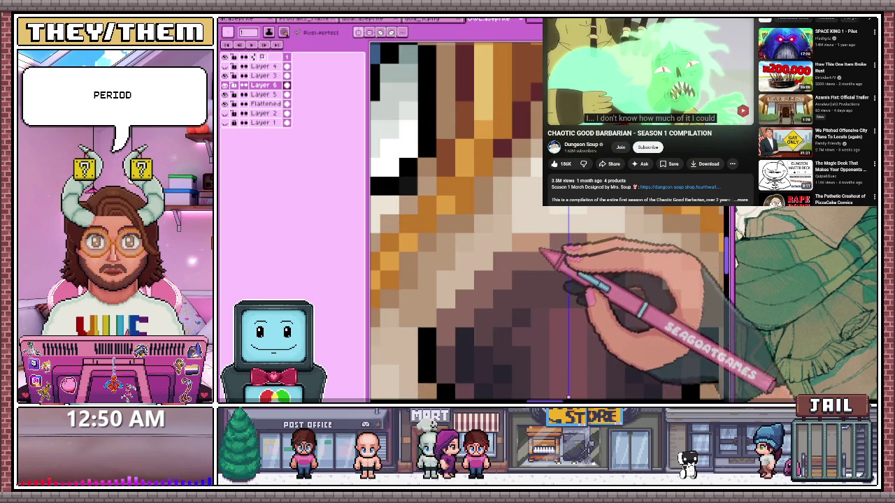
{"action": "scroll", "coordinate": [559, 231], "scroll_direction": "down", "scroll_amount": 2}
{"action": "scroll", "coordinate": [562, 241], "scroll_direction": "down", "scroll_amount": 1}
{"action": "scroll", "coordinate": [564, 244], "scroll_direction": "up", "scroll_amount": 2}
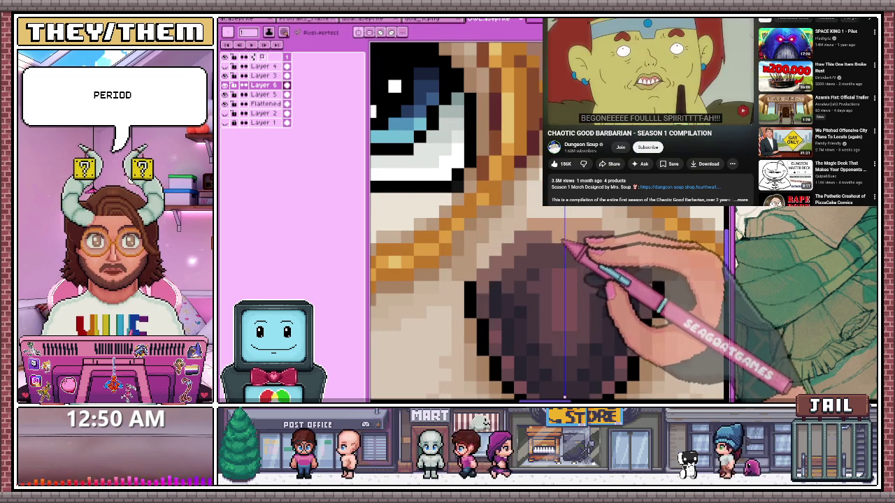
{"action": "scroll", "coordinate": [552, 224], "scroll_direction": "left", "scroll_amount": 1}
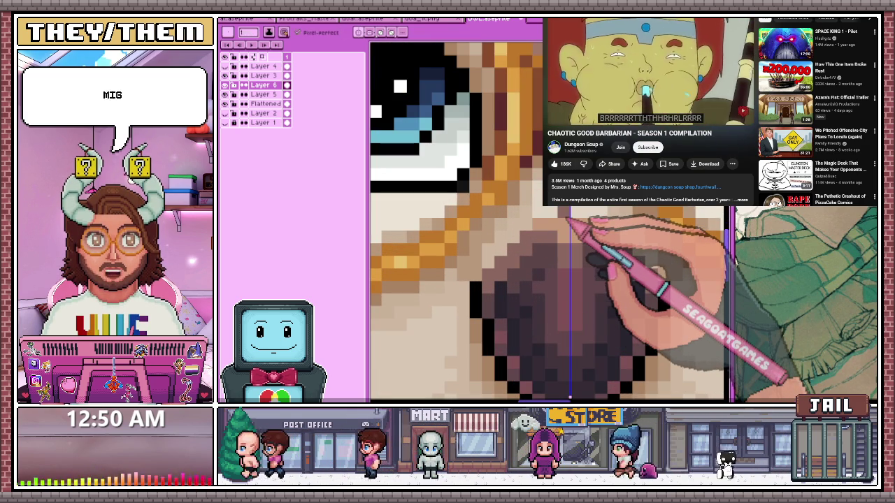
{"action": "scroll", "coordinate": [569, 224], "scroll_direction": "down", "scroll_amount": 3}
{"action": "scroll", "coordinate": [560, 241], "scroll_direction": "down", "scroll_amount": 1}
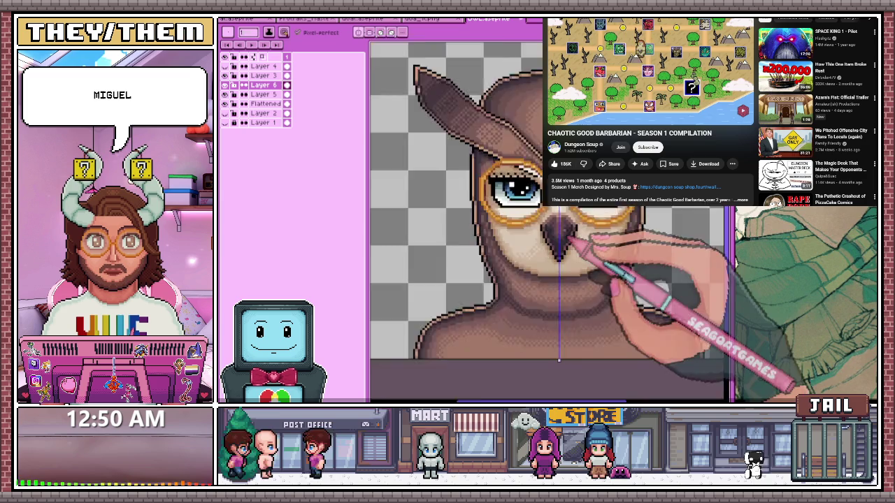
{"action": "scroll", "coordinate": [559, 245], "scroll_direction": "up", "scroll_amount": 2}
{"action": "scroll", "coordinate": [563, 230], "scroll_direction": "up", "scroll_amount": 2}
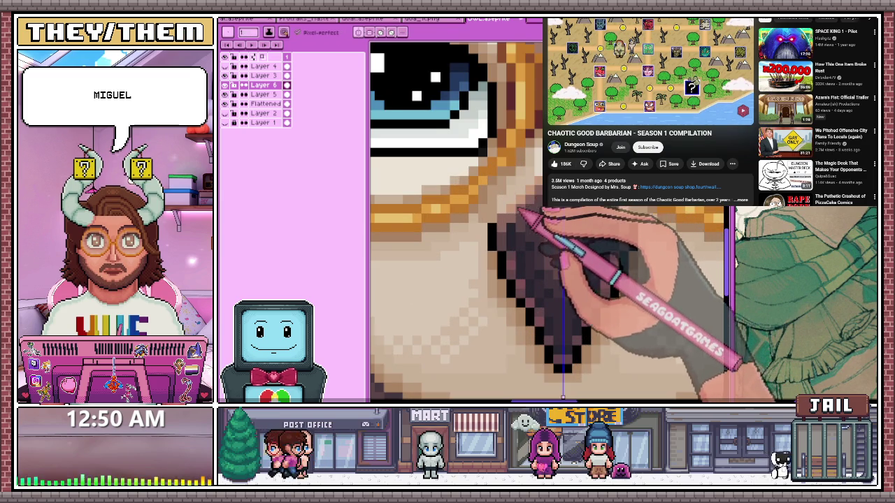
{"action": "scroll", "coordinate": [535, 220], "scroll_direction": "down", "scroll_amount": 2}
{"action": "scroll", "coordinate": [538, 224], "scroll_direction": "down", "scroll_amount": 2}
{"action": "scroll", "coordinate": [545, 231], "scroll_direction": "down", "scroll_amount": 1}
{"action": "scroll", "coordinate": [552, 238], "scroll_direction": "up", "scroll_amount": 2}
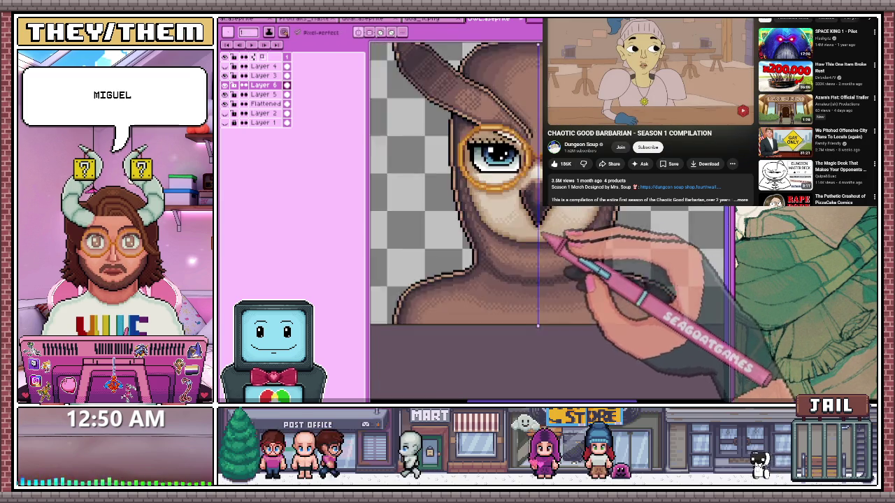
{"action": "scroll", "coordinate": [544, 235], "scroll_direction": "up", "scroll_amount": 1}
{"action": "scroll", "coordinate": [548, 220], "scroll_direction": "up", "scroll_amount": 2}
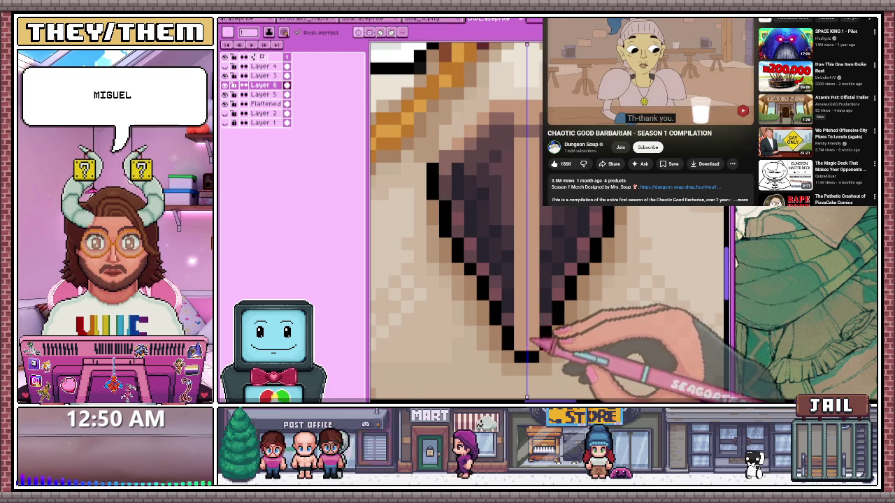
{"action": "scroll", "coordinate": [535, 342], "scroll_direction": "down", "scroll_amount": 2}
{"action": "scroll", "coordinate": [549, 322], "scroll_direction": "down", "scroll_amount": 1}
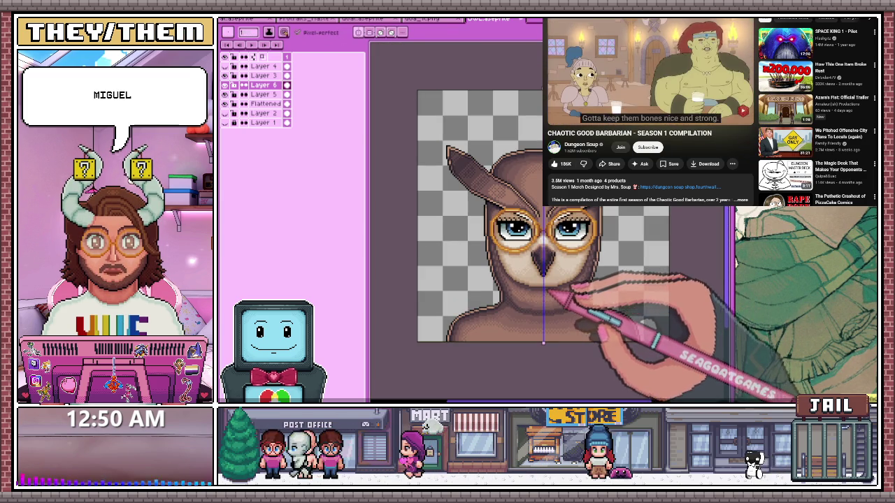
Zoom in on the beak and sample the darker browns to shade it with
{"action": "scroll", "coordinate": [543, 272], "scroll_direction": "up", "scroll_amount": 1}
{"action": "scroll", "coordinate": [550, 252], "scroll_direction": "up", "scroll_amount": 2}
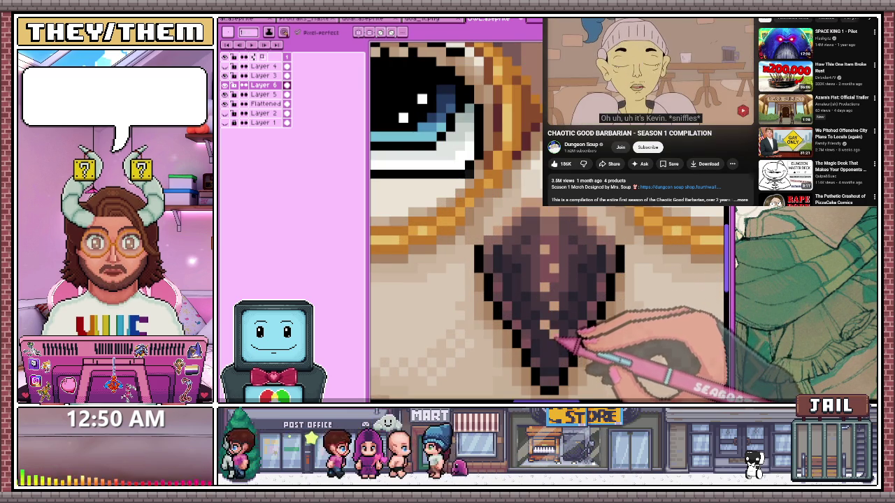
{"action": "scroll", "coordinate": [555, 262], "scroll_direction": "down", "scroll_amount": 2}
{"action": "scroll", "coordinate": [555, 262], "scroll_direction": "down", "scroll_amount": 1}
{"action": "scroll", "coordinate": [555, 262], "scroll_direction": "down", "scroll_amount": 1}
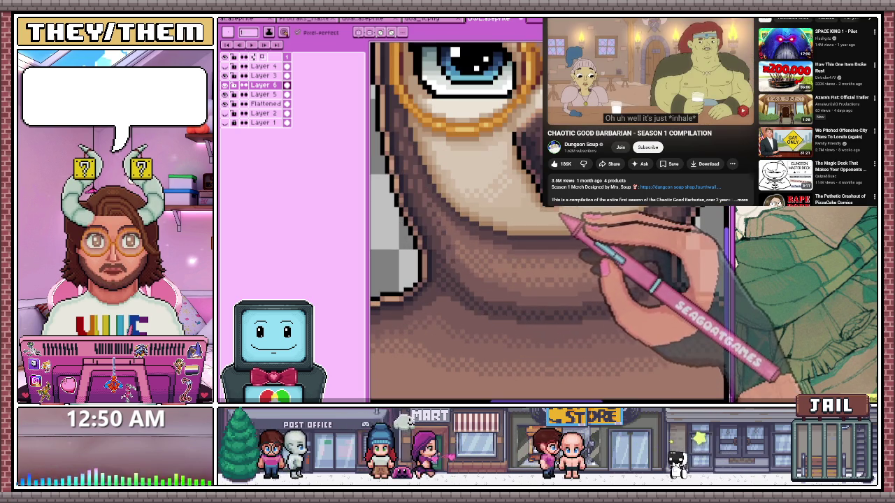
{"action": "scroll", "coordinate": [496, 179], "scroll_direction": "up", "scroll_amount": 2}
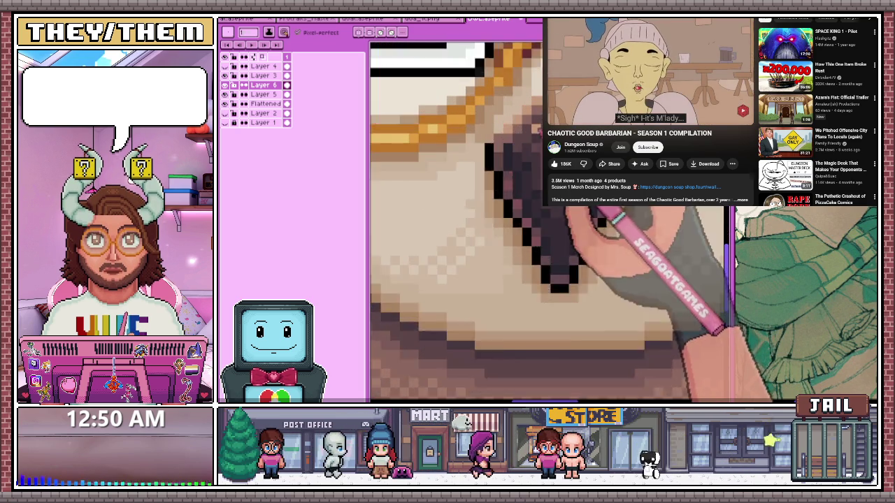
{"action": "scroll", "coordinate": [497, 178], "scroll_direction": "up", "scroll_amount": 2}
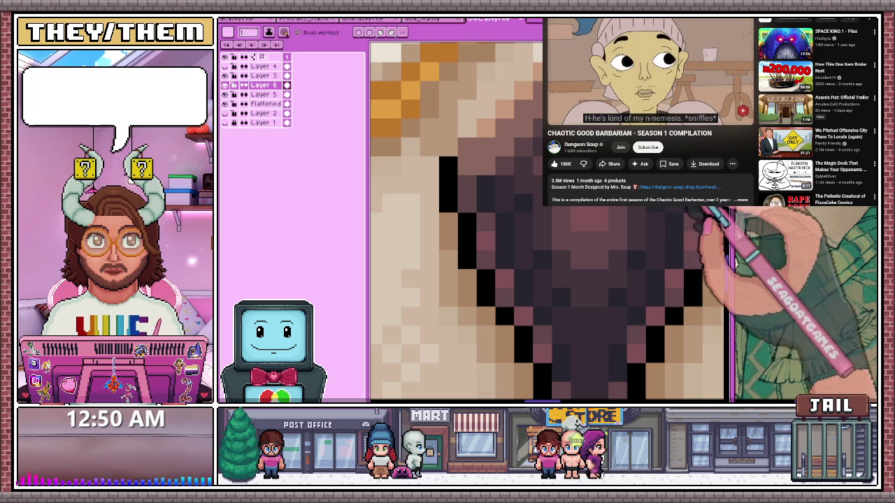
{"action": "scroll", "coordinate": [496, 178], "scroll_direction": "down", "scroll_amount": 2}
{"action": "scroll", "coordinate": [496, 178], "scroll_direction": "down", "scroll_amount": 2}
{"action": "scroll", "coordinate": [496, 178], "scroll_direction": "up", "scroll_amount": 2}
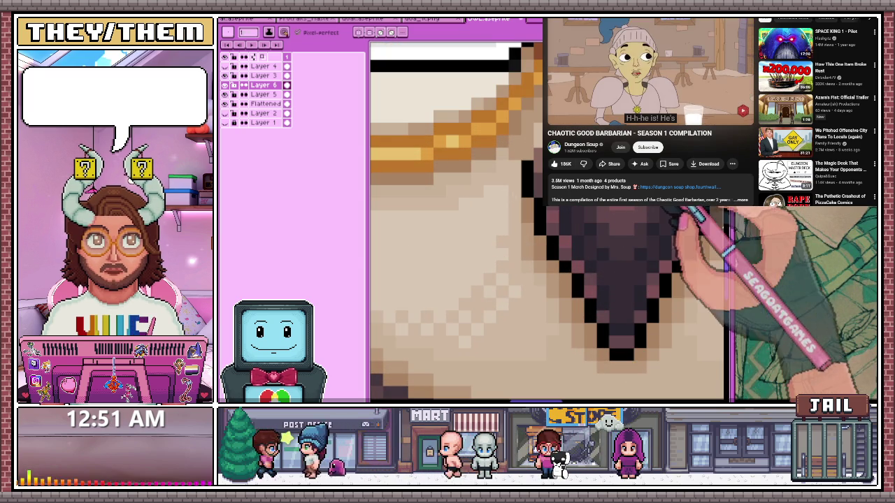
{"action": "scroll", "coordinate": [496, 178], "scroll_direction": "down", "scroll_amount": 2}
{"action": "scroll", "coordinate": [496, 178], "scroll_direction": "down", "scroll_amount": 2}
{"action": "scroll", "coordinate": [497, 179], "scroll_direction": "up", "scroll_amount": 2}
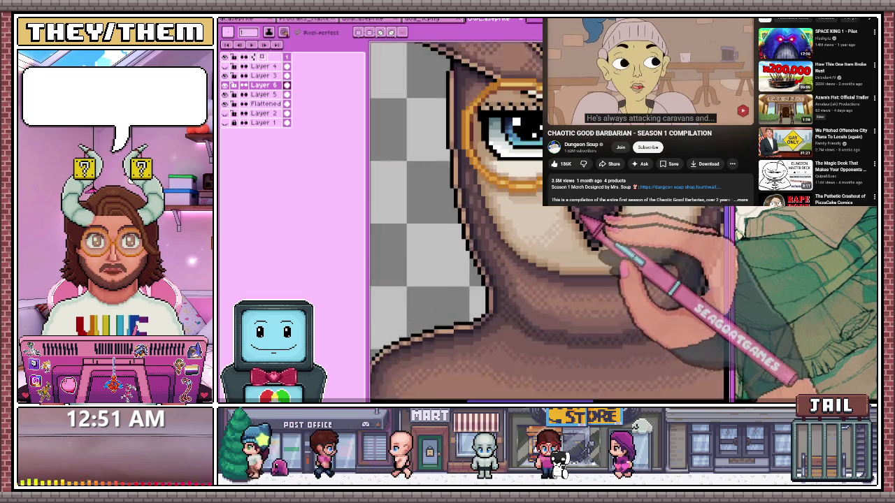
{"action": "scroll", "coordinate": [497, 178], "scroll_direction": "up", "scroll_amount": 2}
{"action": "scroll", "coordinate": [496, 179], "scroll_direction": "down", "scroll_amount": 2}
{"action": "scroll", "coordinate": [496, 178], "scroll_direction": "up", "scroll_amount": 2}
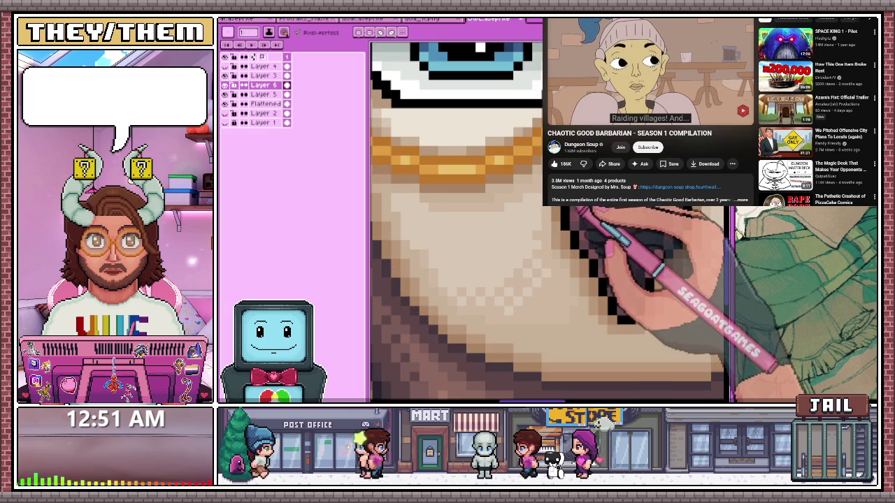
{"action": "scroll", "coordinate": [496, 178], "scroll_direction": "down", "scroll_amount": 2}
{"action": "scroll", "coordinate": [497, 178], "scroll_direction": "up", "scroll_amount": 2}
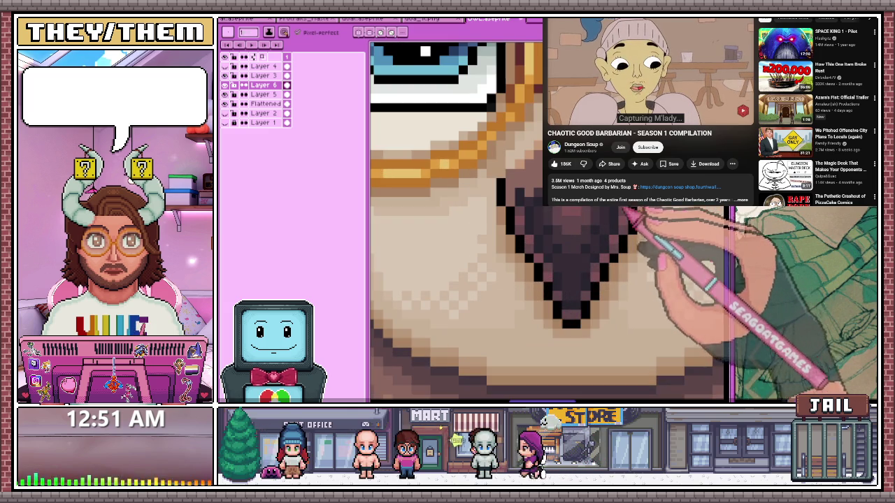
Paint darker purple-brown pixels inside the beak's outline, along its edges down to the tip
{"action": "key", "text": "b"}
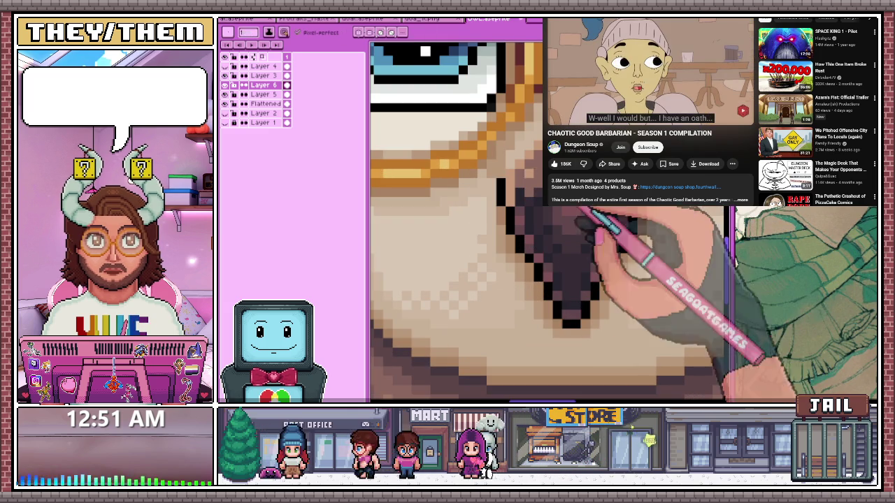
{"action": "scroll", "coordinate": [546, 224], "scroll_direction": "up", "scroll_amount": 3}
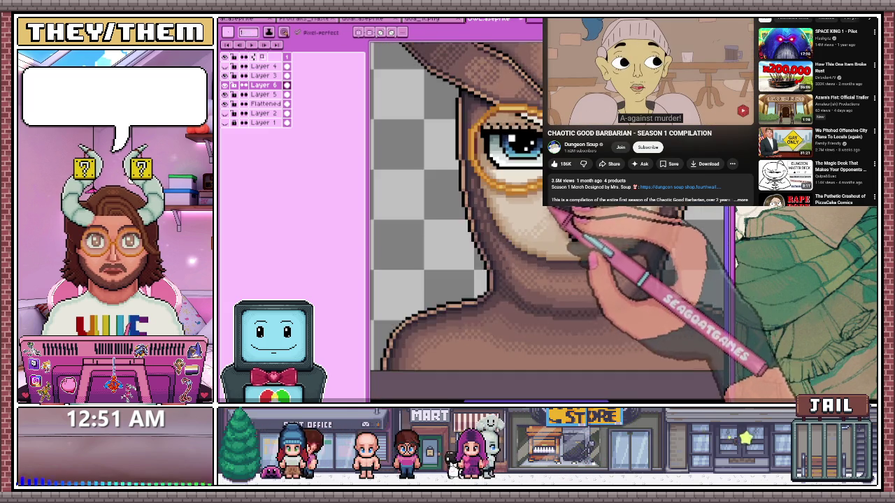
{"action": "scroll", "coordinate": [546, 224], "scroll_direction": "down", "scroll_amount": 3}
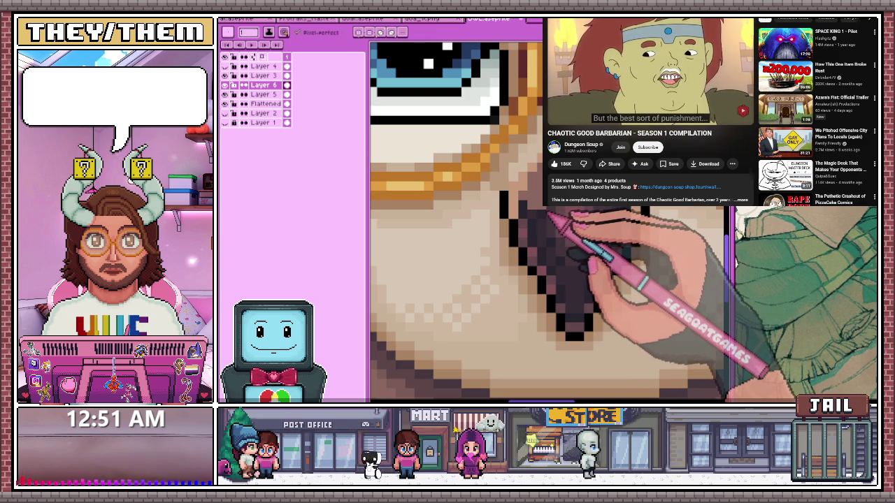
{"action": "scroll", "coordinate": [664, 210], "scroll_direction": "up", "scroll_amount": 1}
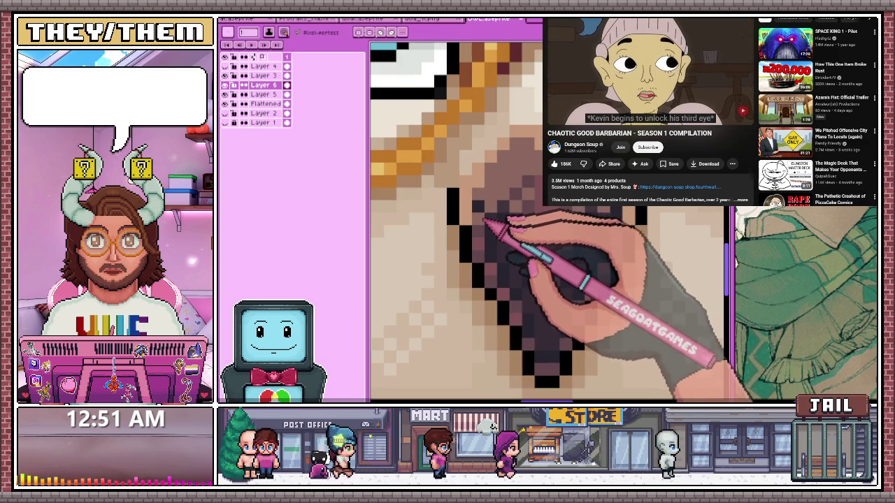
{"action": "scroll", "coordinate": [531, 251], "scroll_direction": "down", "scroll_amount": 3}
{"action": "scroll", "coordinate": [532, 252], "scroll_direction": "down", "scroll_amount": 2}
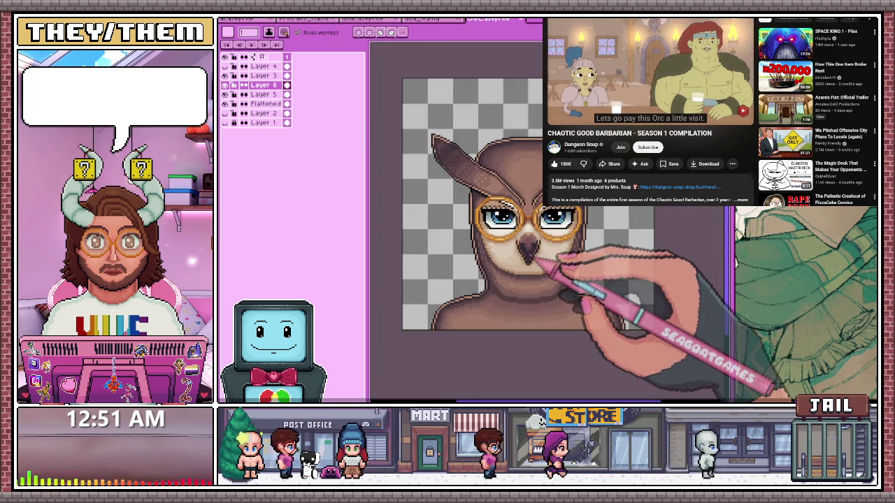
Zoom in on the beak and sample a lighter mauve brown for the highlight
{"action": "scroll", "coordinate": [531, 252], "scroll_direction": "down", "scroll_amount": 2}
{"action": "scroll", "coordinate": [532, 266], "scroll_direction": "up", "scroll_amount": 2}
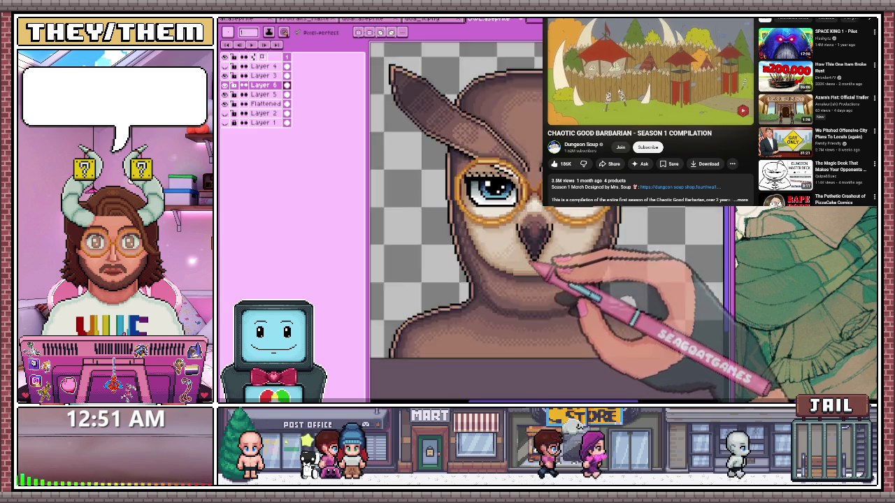
{"action": "scroll", "coordinate": [532, 266], "scroll_direction": "up", "scroll_amount": 2}
{"action": "scroll", "coordinate": [532, 266], "scroll_direction": "up", "scroll_amount": 1}
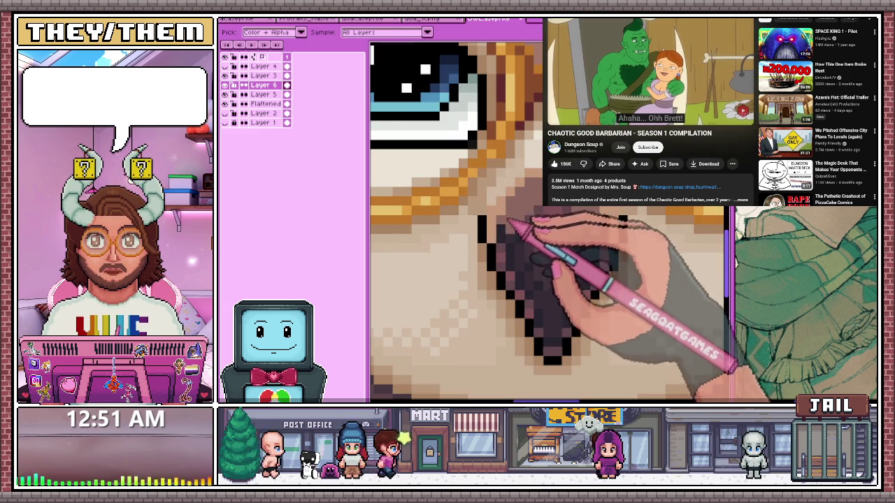
{"action": "scroll", "coordinate": [532, 266], "scroll_direction": "down", "scroll_amount": 3}
{"action": "scroll", "coordinate": [531, 266], "scroll_direction": "up", "scroll_amount": 1}
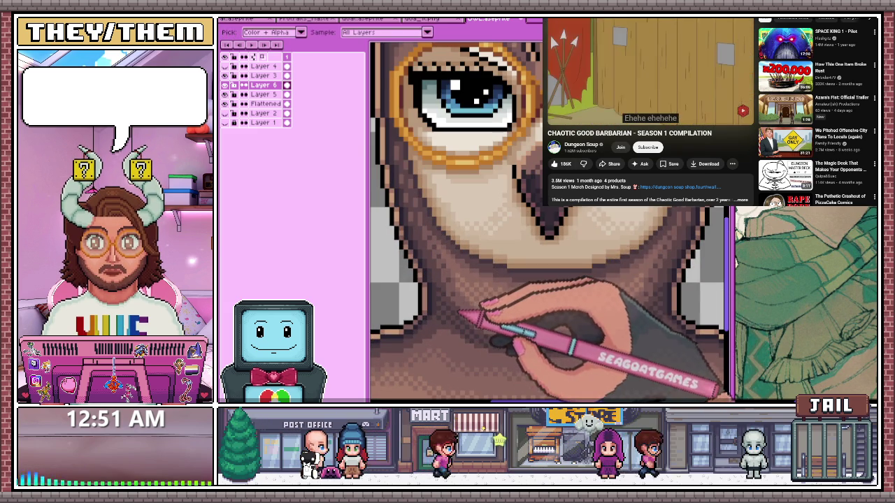
Paint a lighter mauve highlight down the beak's centre, keeping darker purple-brown toward its edges
{"action": "key", "text": "b"}
{"action": "scroll", "coordinate": [531, 265], "scroll_direction": "up", "scroll_amount": 1}
{"action": "scroll", "coordinate": [531, 265], "scroll_direction": "up", "scroll_amount": 1}
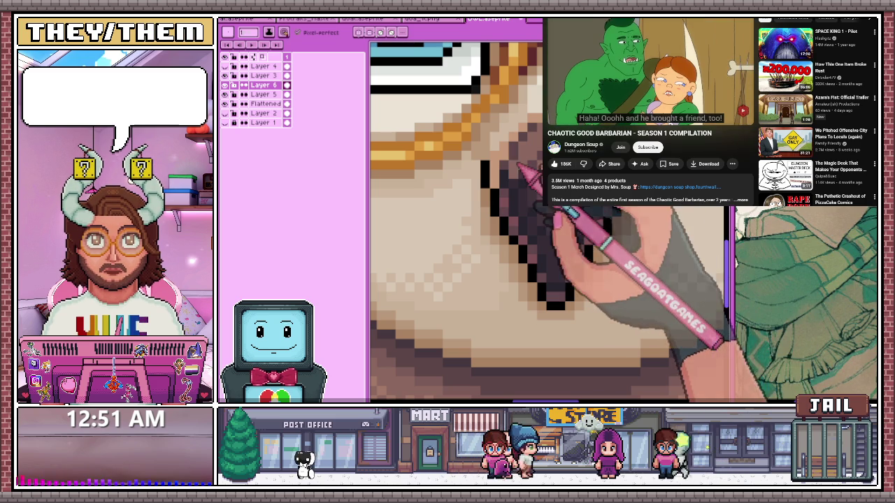
{"action": "scroll", "coordinate": [531, 231], "scroll_direction": "up", "scroll_amount": 2}
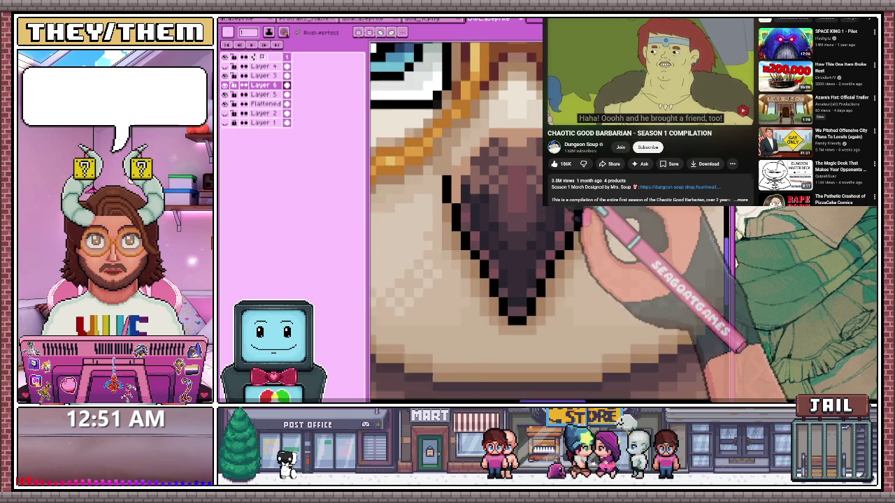
{"action": "scroll", "coordinate": [531, 230], "scroll_direction": "up", "scroll_amount": 1}
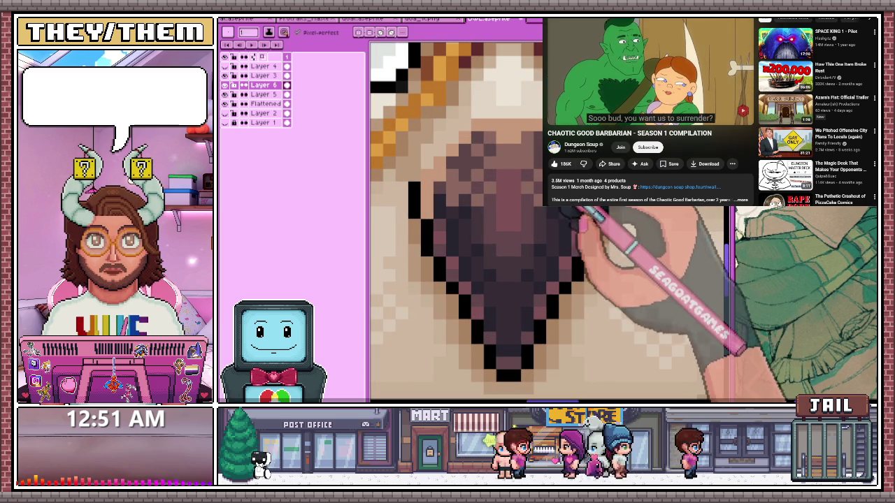
{"action": "key", "text": "b"}
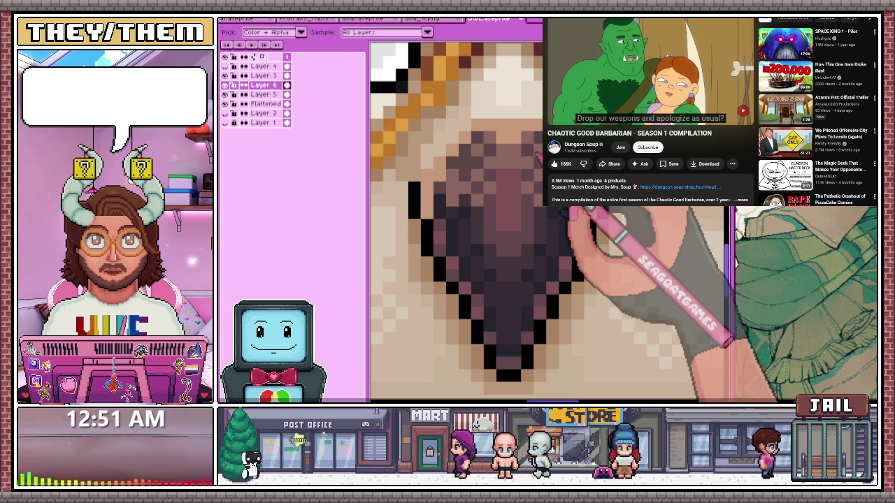
{"action": "key", "text": "b"}
{"action": "scroll", "coordinate": [518, 195], "scroll_direction": "down", "scroll_amount": 2}
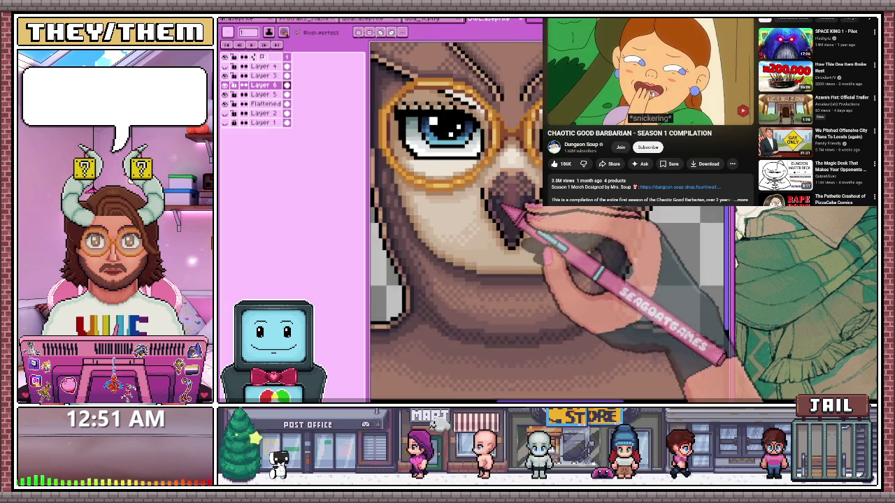
{"action": "scroll", "coordinate": [503, 210], "scroll_direction": "up", "scroll_amount": 3}
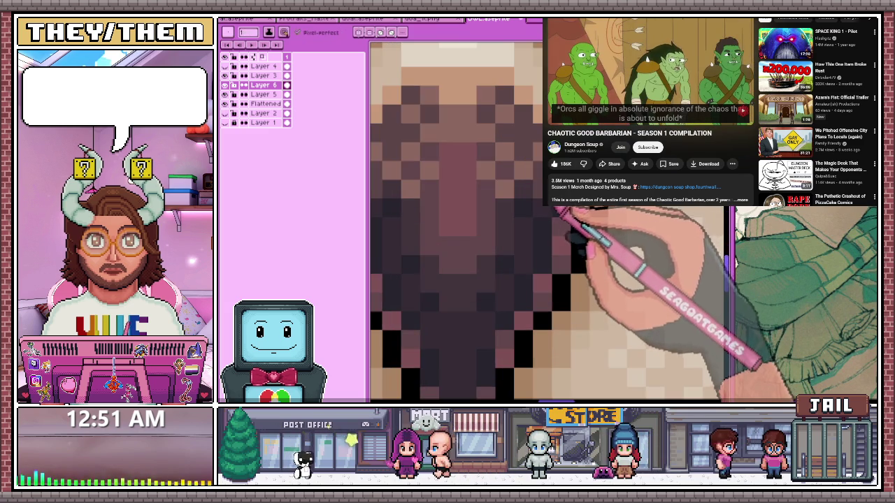
{"action": "scroll", "coordinate": [531, 210], "scroll_direction": "down", "scroll_amount": 2}
{"action": "scroll", "coordinate": [531, 209], "scroll_direction": "down", "scroll_amount": 2}
{"action": "scroll", "coordinate": [517, 216], "scroll_direction": "down", "scroll_amount": 2}
{"action": "scroll", "coordinate": [511, 224], "scroll_direction": "up", "scroll_amount": 1}
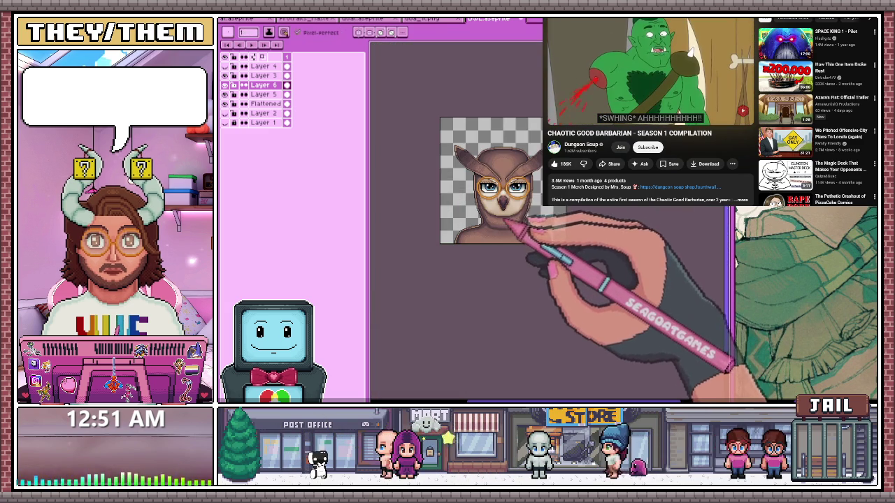
Touch up the black outline pixels at the beak tip so it tapers to a point between the cheeks
{"action": "scroll", "coordinate": [520, 189], "scroll_direction": "up", "scroll_amount": 2}
{"action": "scroll", "coordinate": [576, 256], "scroll_direction": "up", "scroll_amount": 1}
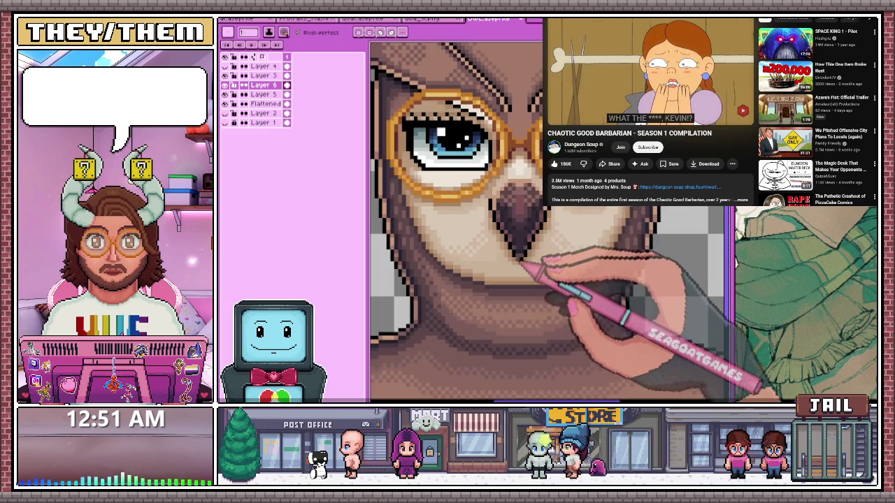
{"action": "scroll", "coordinate": [531, 252], "scroll_direction": "up", "scroll_amount": 2}
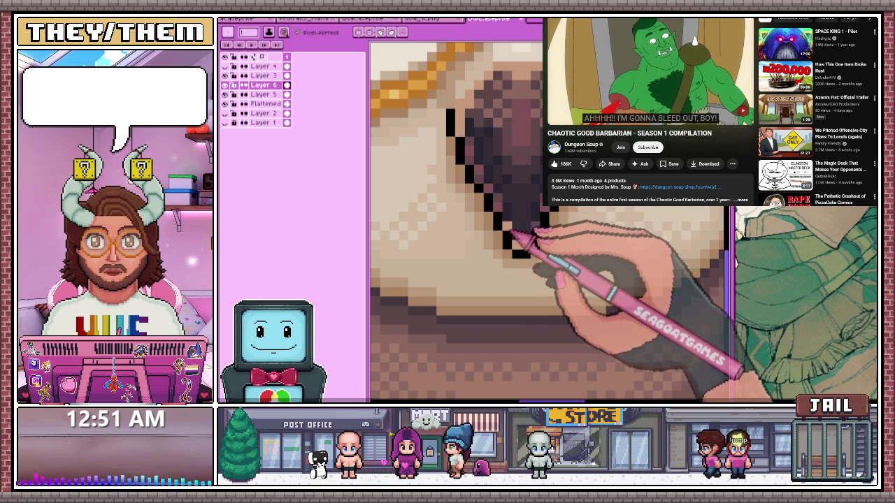
{"action": "scroll", "coordinate": [508, 224], "scroll_direction": "down", "scroll_amount": 3}
{"action": "scroll", "coordinate": [511, 230], "scroll_direction": "up", "scroll_amount": 2}
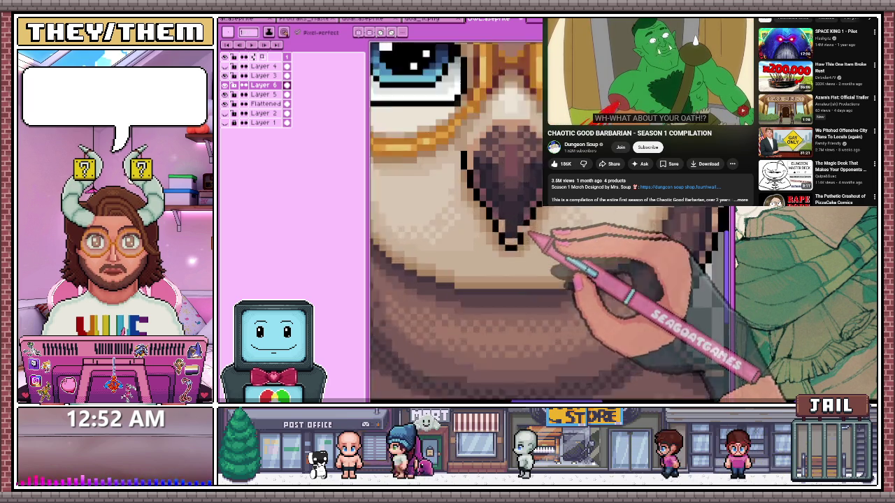
{"action": "scroll", "coordinate": [514, 237], "scroll_direction": "up", "scroll_amount": 1}
{"action": "scroll", "coordinate": [519, 251], "scroll_direction": "down", "scroll_amount": 3}
{"action": "scroll", "coordinate": [517, 251], "scroll_direction": "down", "scroll_amount": 4}
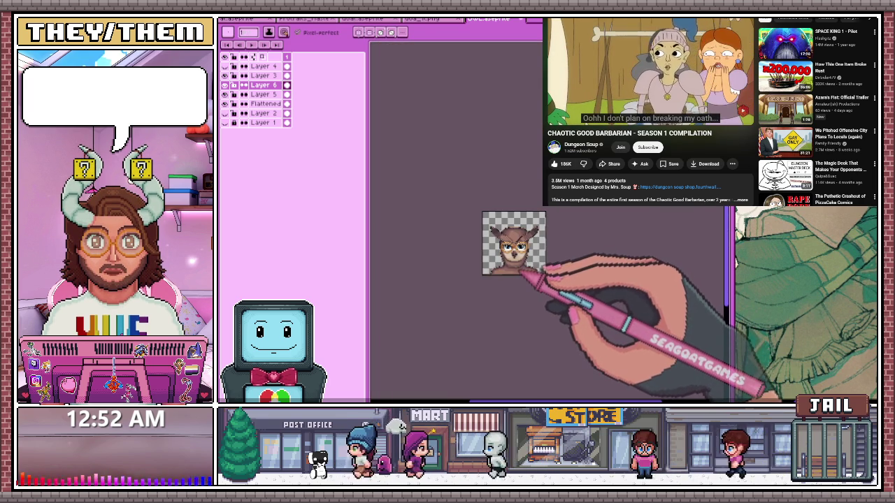
{"action": "scroll", "coordinate": [521, 259], "scroll_direction": "up", "scroll_amount": 2}
{"action": "scroll", "coordinate": [524, 266], "scroll_direction": "up", "scroll_amount": 2}
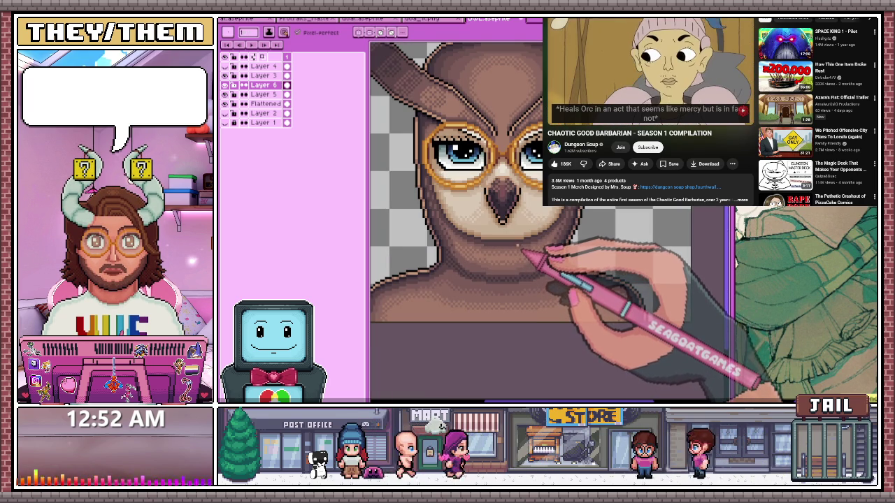
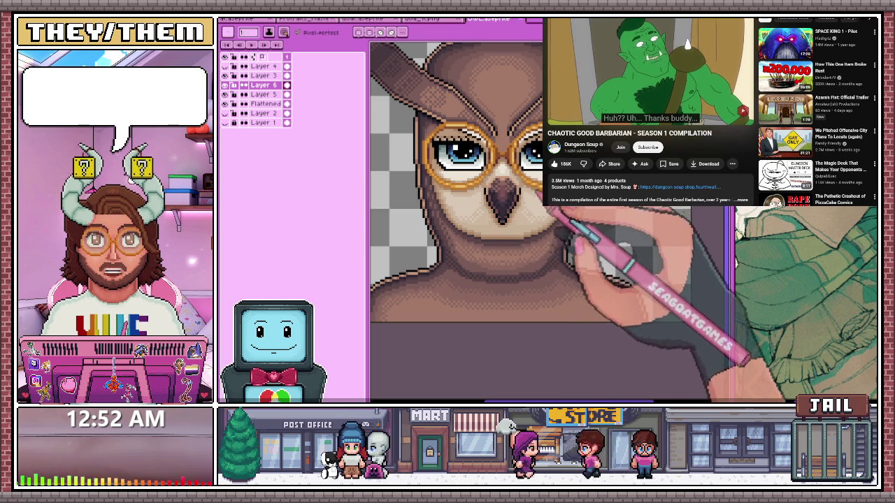
Zoom in on the owl's beak and switch to the eyedropper to sample canvas colours
{"action": "scroll", "coordinate": [455, 223], "scroll_direction": "up", "scroll_amount": 2}
{"action": "scroll", "coordinate": [454, 224], "scroll_direction": "up", "scroll_amount": 2}
{"action": "scroll", "coordinate": [454, 224], "scroll_direction": "up", "scroll_amount": 1}
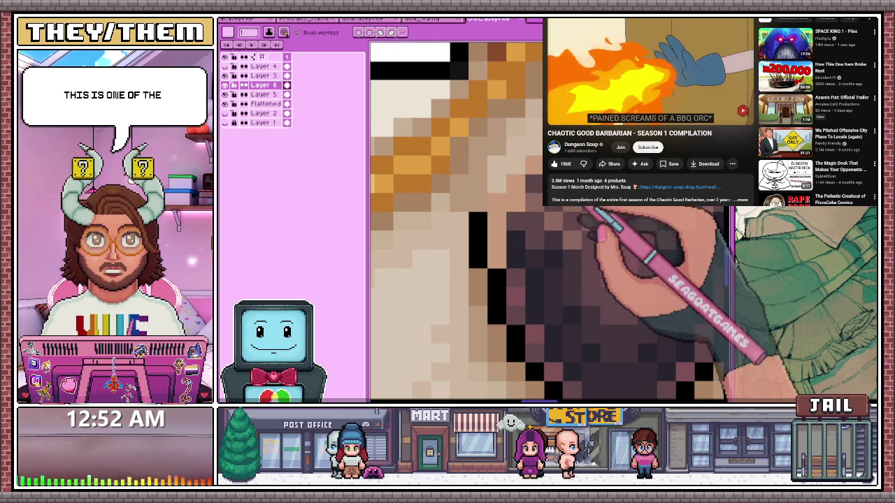
{"action": "left_click_drag", "start_coordinate": [504, 258], "coordinate": [587, 255]}
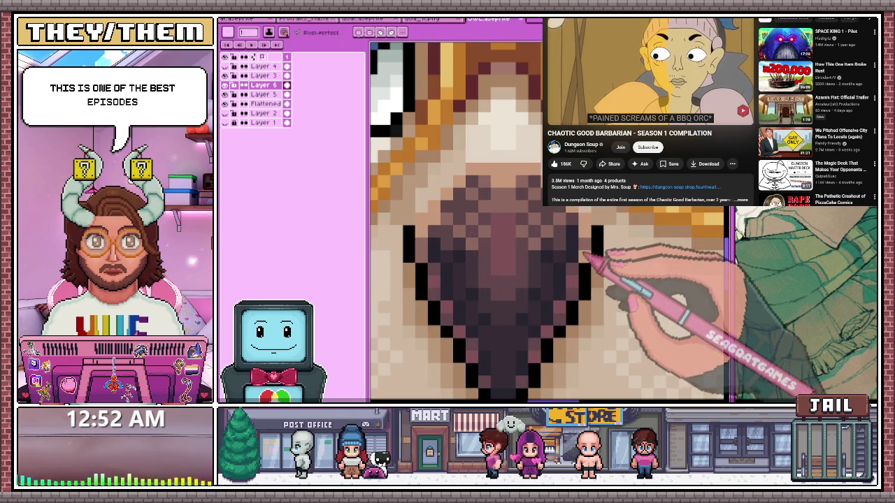
{"action": "scroll", "coordinate": [455, 224], "scroll_direction": "down", "scroll_amount": 2}
{"action": "scroll", "coordinate": [454, 223], "scroll_direction": "down", "scroll_amount": 1}
{"action": "scroll", "coordinate": [454, 224], "scroll_direction": "up", "scroll_amount": 1}
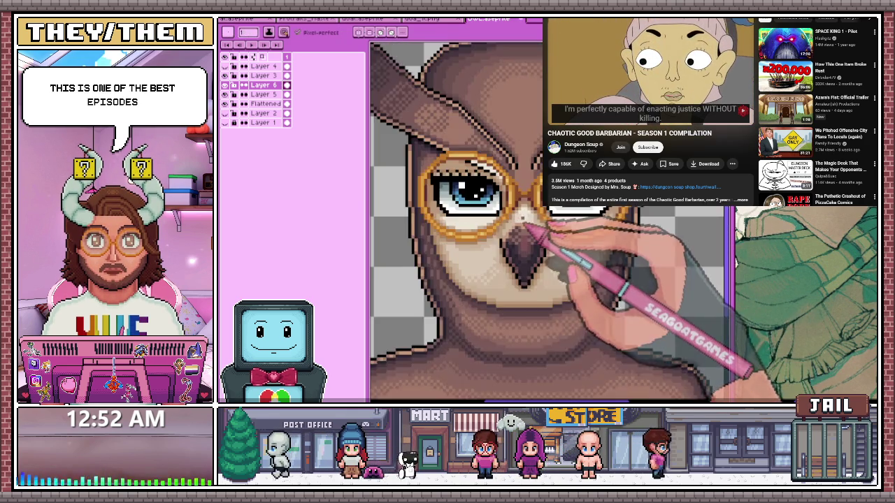
{"action": "scroll", "coordinate": [455, 223], "scroll_direction": "up", "scroll_amount": 1}
{"action": "key", "text": "i"}
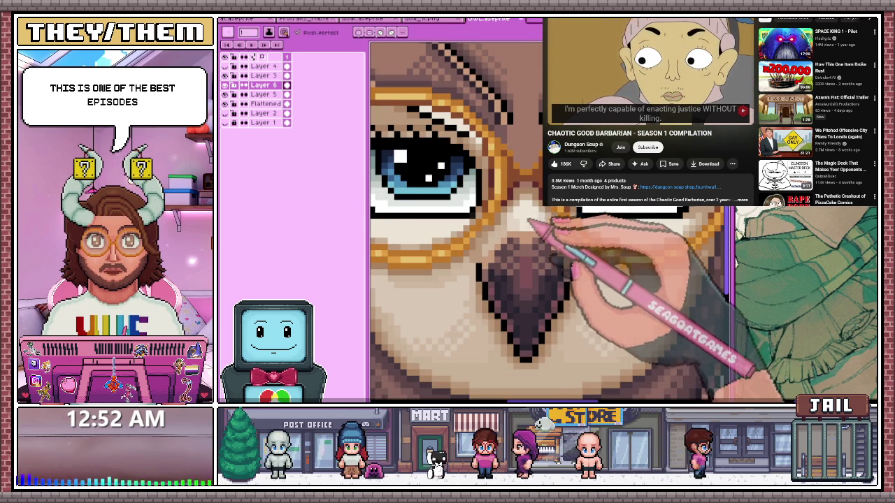
{"action": "scroll", "coordinate": [419, 196], "scroll_direction": "up", "scroll_amount": 1}
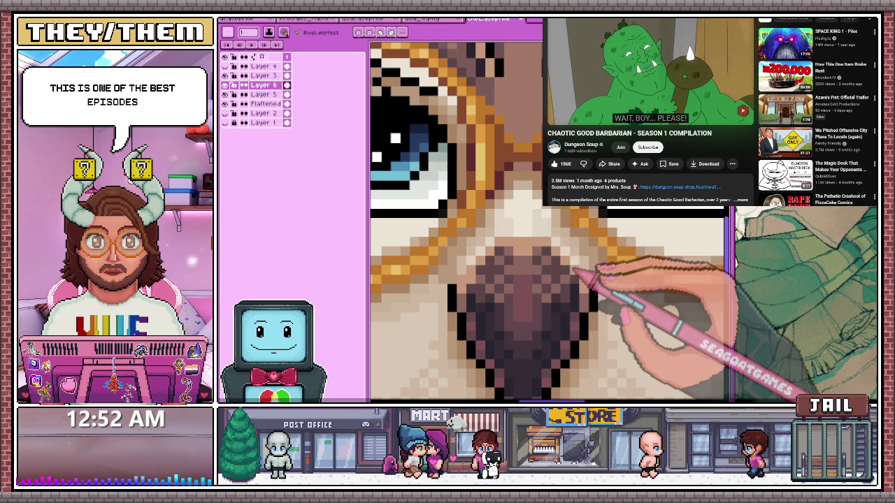
{"action": "scroll", "coordinate": [531, 280], "scroll_direction": "down", "scroll_amount": 3}
{"action": "scroll", "coordinate": [531, 279], "scroll_direction": "down", "scroll_amount": 1}
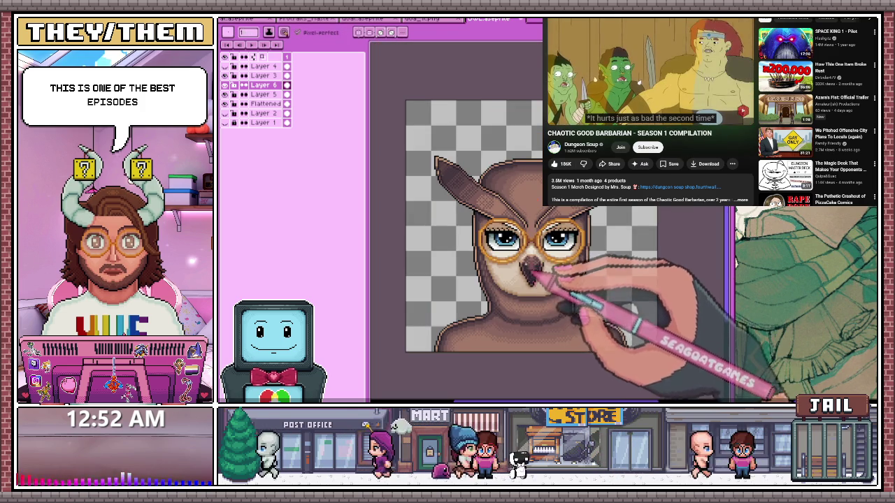
{"action": "scroll", "coordinate": [531, 280], "scroll_direction": "up", "scroll_amount": 3}
{"action": "scroll", "coordinate": [545, 251], "scroll_direction": "up", "scroll_amount": 2}
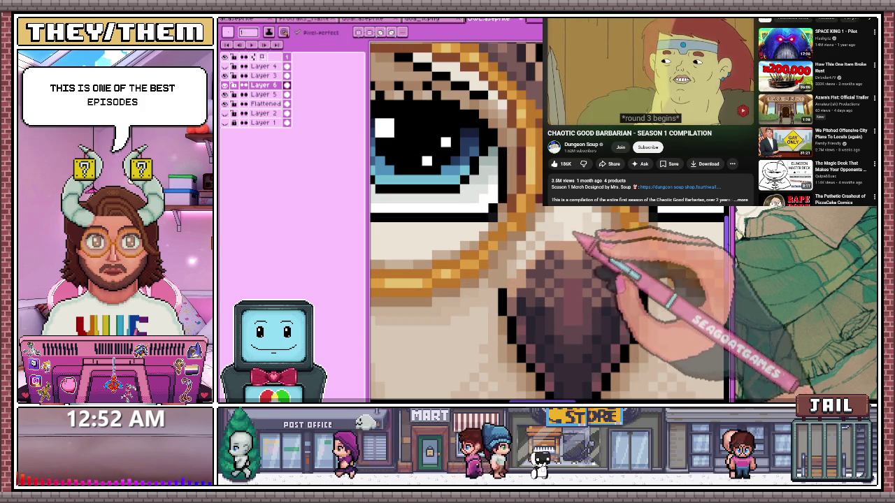
{"action": "scroll", "coordinate": [552, 252], "scroll_direction": "down", "scroll_amount": 3}
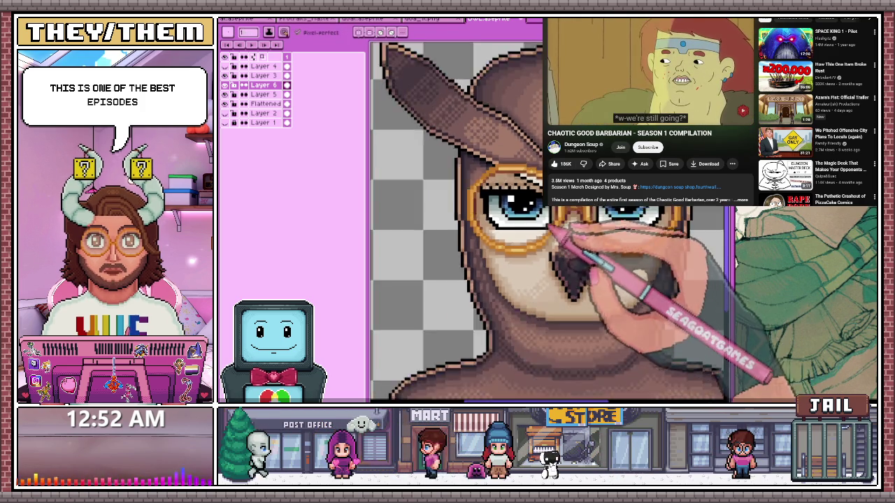
{"action": "scroll", "coordinate": [552, 252], "scroll_direction": "down", "scroll_amount": 3}
{"action": "scroll", "coordinate": [552, 252], "scroll_direction": "up", "scroll_amount": 1}
{"action": "scroll", "coordinate": [556, 234], "scroll_direction": "up", "scroll_amount": 4}
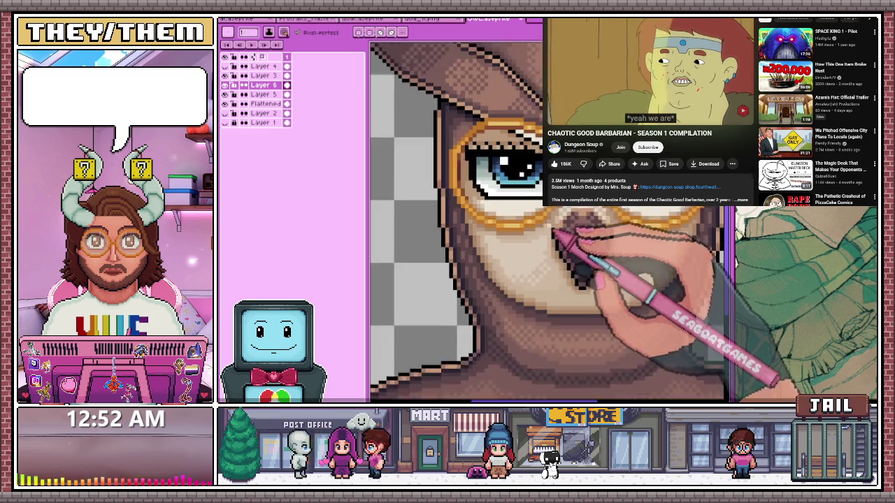
{"action": "scroll", "coordinate": [555, 234], "scroll_direction": "up", "scroll_amount": 1}
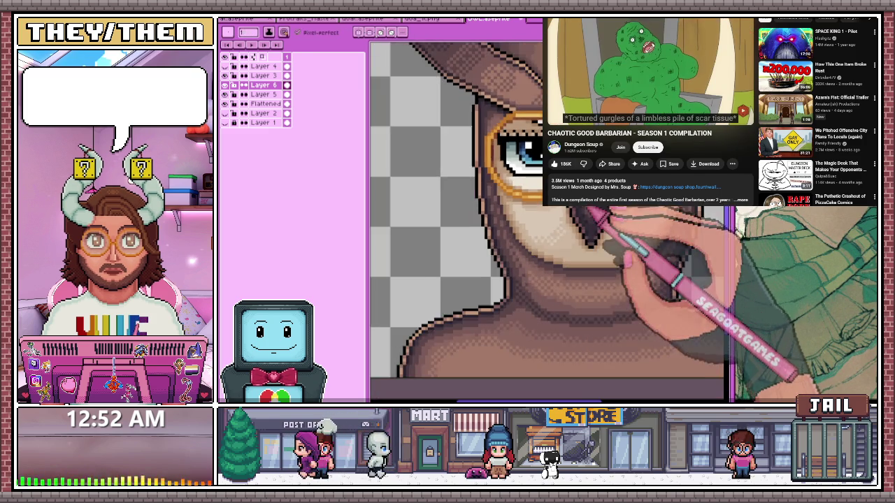
{"action": "scroll", "coordinate": [580, 266], "scroll_direction": "down", "scroll_amount": 2}
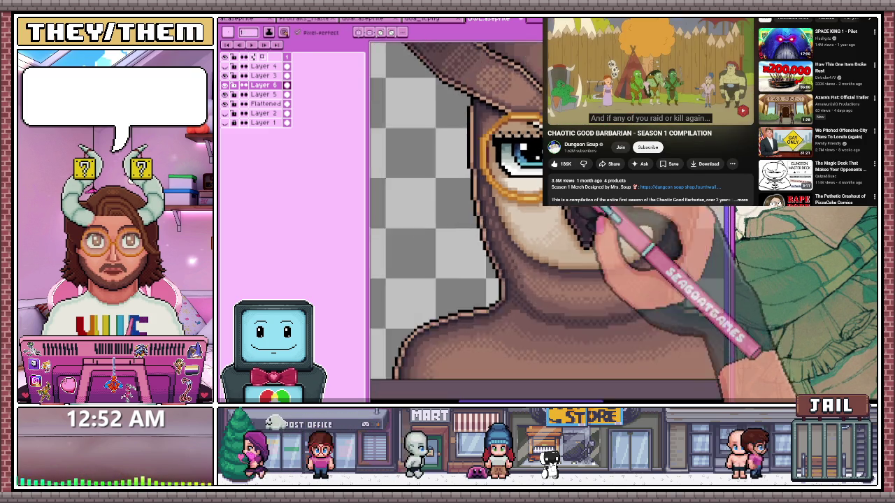
Frame the eye and beak area and add a new Layer 7 above Layer 6
{"action": "left_click_drag", "start_coordinate": [580, 266], "coordinate": [587, 231]}
{"action": "scroll", "coordinate": [588, 229], "scroll_direction": "up", "scroll_amount": 1}
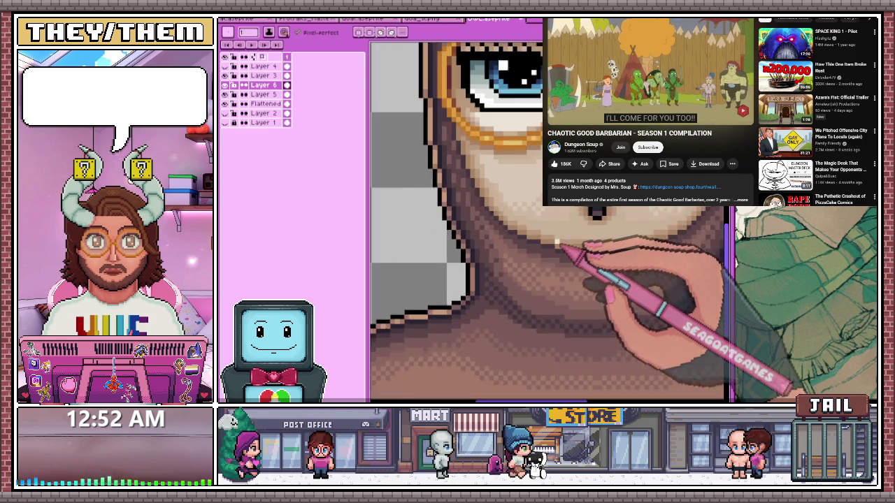
{"action": "scroll", "coordinate": [570, 242], "scroll_direction": "up", "scroll_amount": 1}
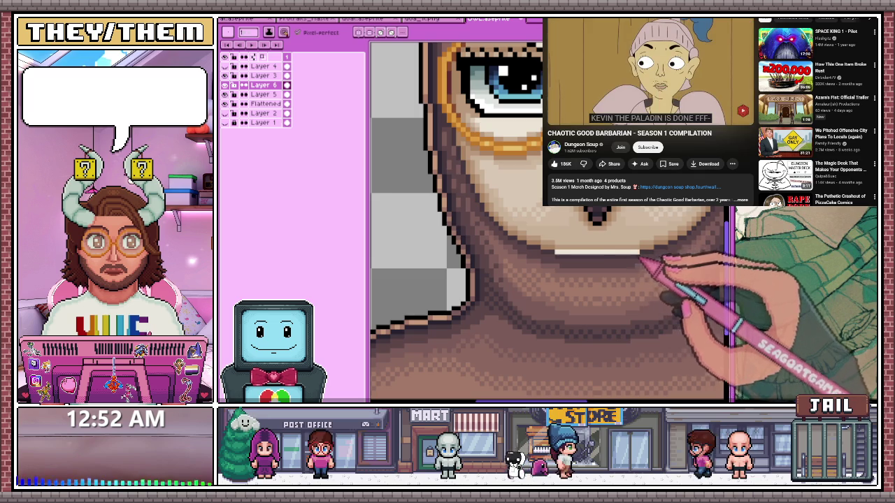
{"action": "scroll", "coordinate": [570, 255], "scroll_direction": "down", "scroll_amount": 5}
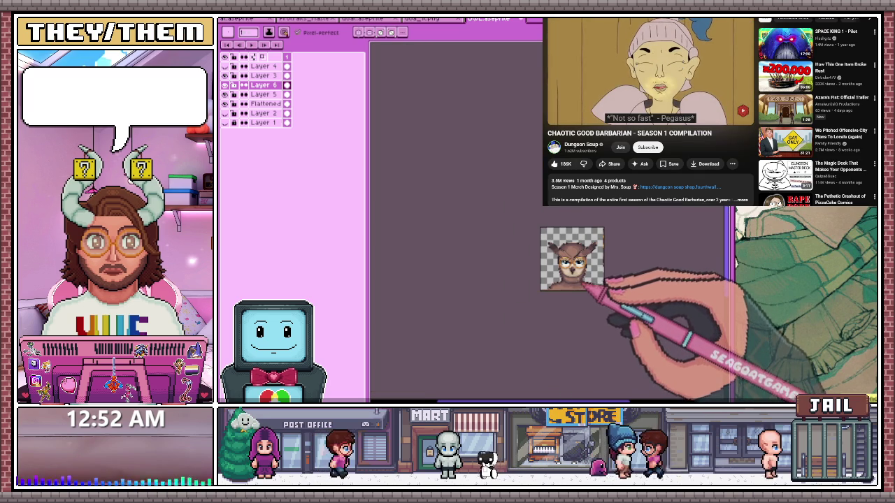
{"action": "scroll", "coordinate": [604, 279], "scroll_direction": "up", "scroll_amount": 3}
{"action": "scroll", "coordinate": [559, 259], "scroll_direction": "up", "scroll_amount": 1}
{"action": "scroll", "coordinate": [536, 240], "scroll_direction": "up", "scroll_amount": 1}
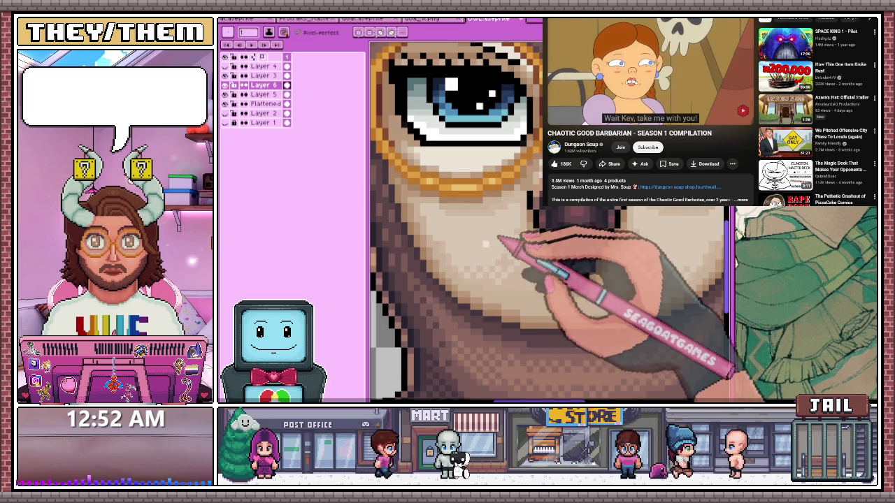
{"action": "key", "text": "shift+n"}
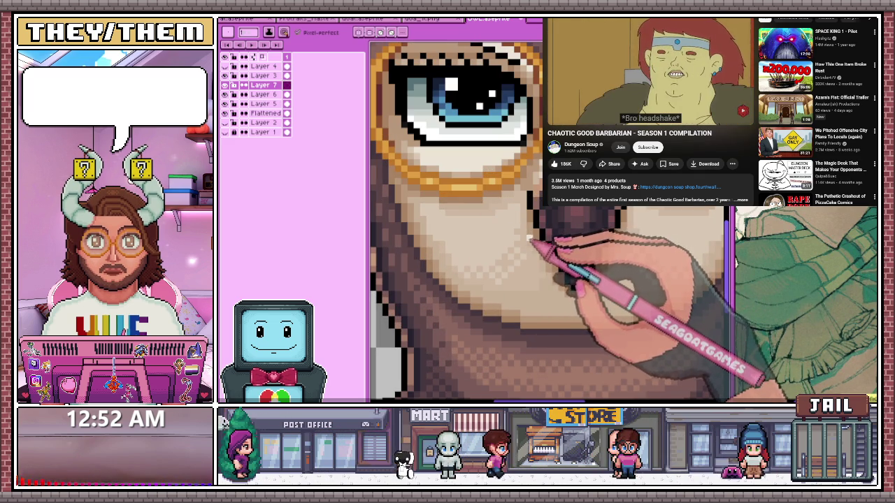
Pick a colour from the canvas and get rid of the extra Layer 7
{"action": "key", "text": "alt"}
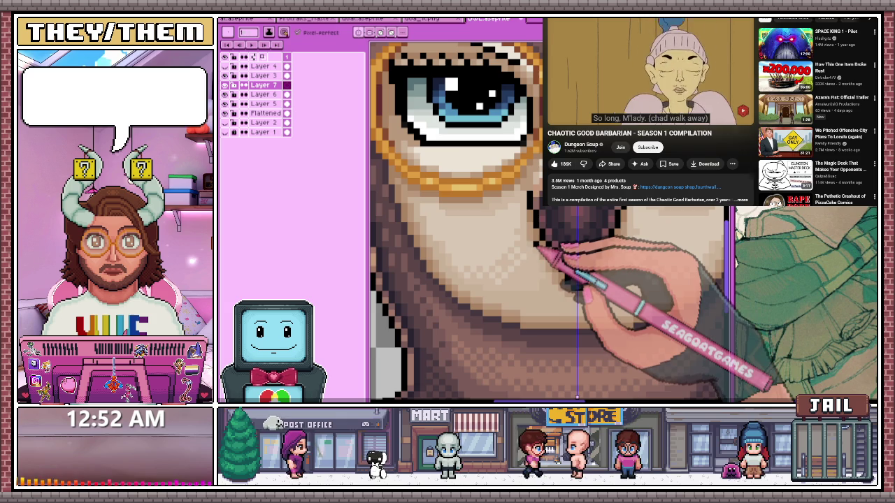
{"action": "scroll", "coordinate": [553, 244], "scroll_direction": "down", "scroll_amount": 3}
{"action": "scroll", "coordinate": [552, 244], "scroll_direction": "down", "scroll_amount": 1}
{"action": "scroll", "coordinate": [549, 247], "scroll_direction": "up", "scroll_amount": 3}
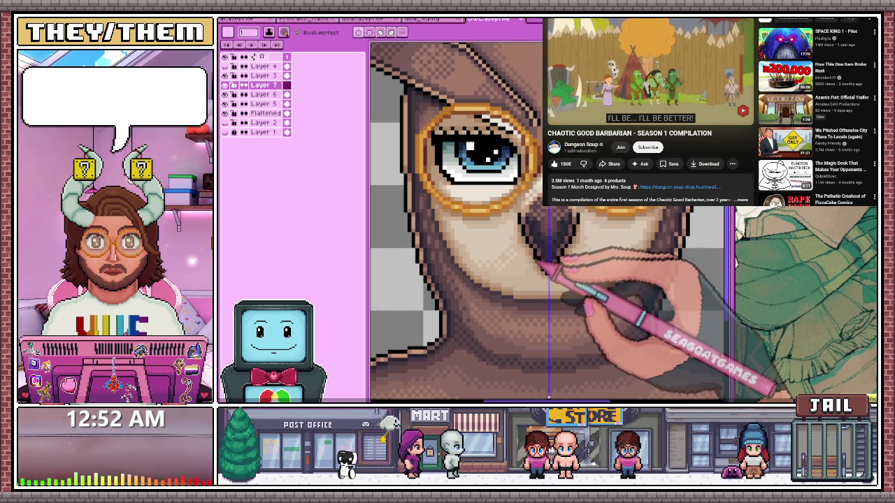
{"action": "key", "text": "ctrl+e"}
{"action": "scroll", "coordinate": [549, 266], "scroll_direction": "up", "scroll_amount": 1}
{"action": "scroll", "coordinate": [547, 267], "scroll_direction": "up", "scroll_amount": 1}
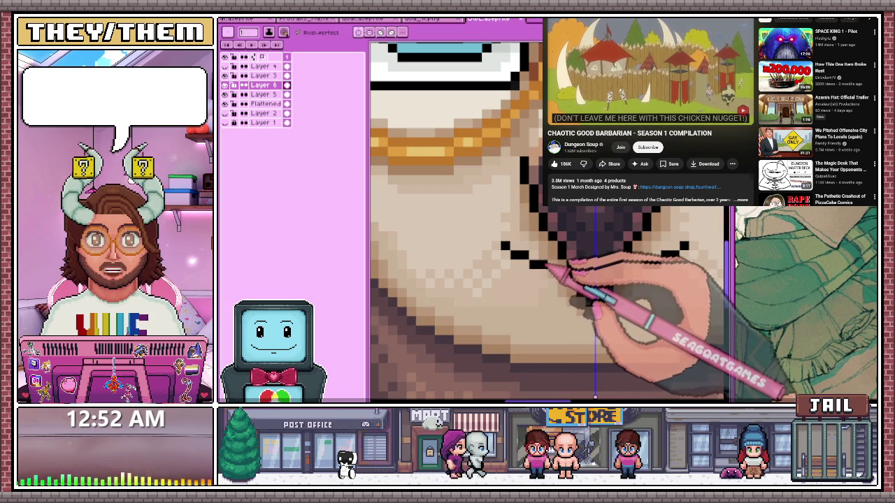
{"action": "scroll", "coordinate": [547, 268], "scroll_direction": "down", "scroll_amount": 1}
{"action": "scroll", "coordinate": [555, 276], "scroll_direction": "down", "scroll_amount": 1}
{"action": "scroll", "coordinate": [566, 283], "scroll_direction": "down", "scroll_amount": 1}
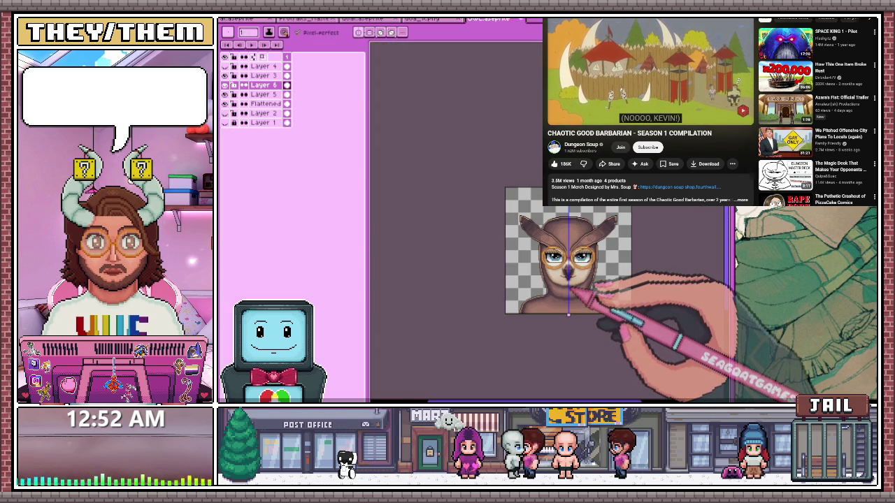
Inspect the beak corner up close, then flatten the owl into a single Background layer
{"action": "scroll", "coordinate": [568, 280], "scroll_direction": "up", "scroll_amount": 1}
{"action": "scroll", "coordinate": [569, 279], "scroll_direction": "up", "scroll_amount": 1}
{"action": "scroll", "coordinate": [577, 280], "scroll_direction": "up", "scroll_amount": 1}
{"action": "scroll", "coordinate": [586, 280], "scroll_direction": "up", "scroll_amount": 1}
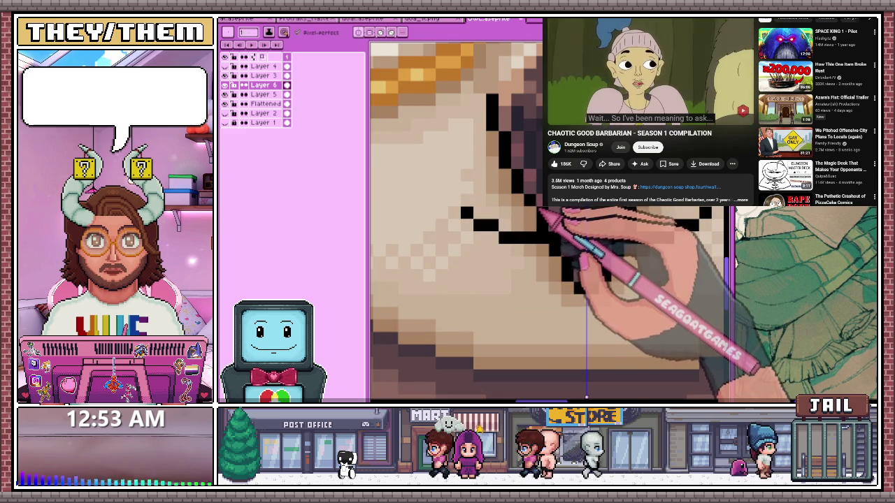
{"action": "scroll", "coordinate": [580, 280], "scroll_direction": "down", "scroll_amount": 1}
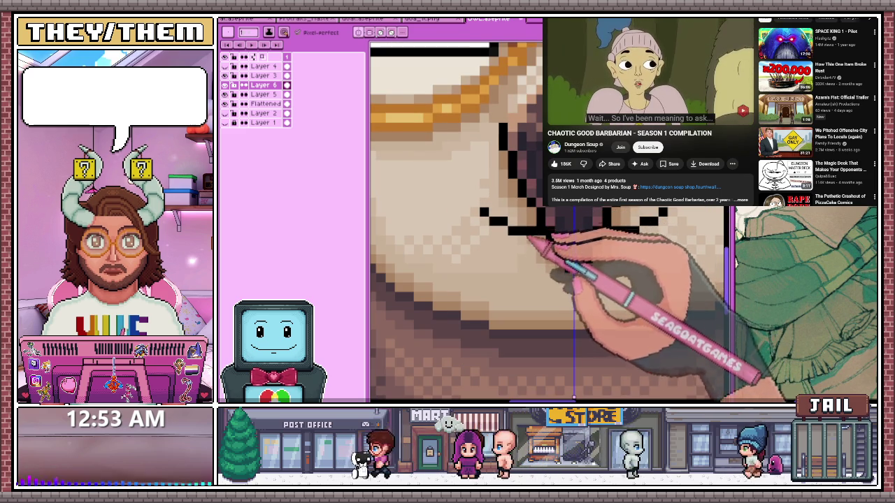
{"action": "scroll", "coordinate": [545, 238], "scroll_direction": "up", "scroll_amount": 1}
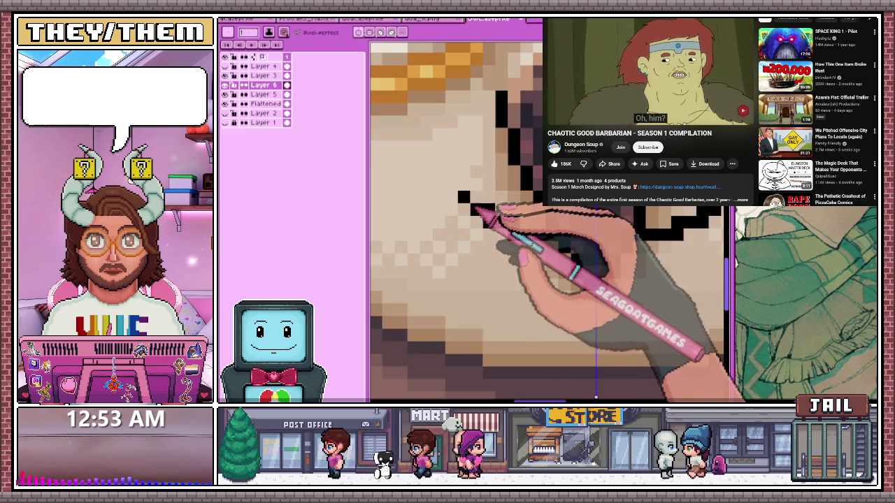
{"action": "scroll", "coordinate": [489, 223], "scroll_direction": "down", "scroll_amount": 2}
{"action": "scroll", "coordinate": [516, 262], "scroll_direction": "down", "scroll_amount": 2}
{"action": "scroll", "coordinate": [514, 299], "scroll_direction": "up", "scroll_amount": 2}
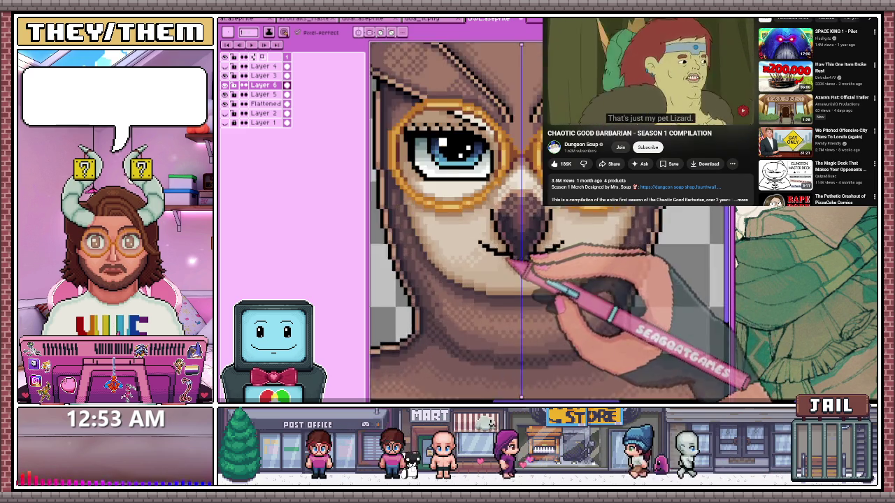
{"action": "scroll", "coordinate": [514, 299], "scroll_direction": "up", "scroll_amount": 1}
{"action": "scroll", "coordinate": [513, 299], "scroll_direction": "down", "scroll_amount": 1}
{"action": "scroll", "coordinate": [514, 299], "scroll_direction": "down", "scroll_amount": 3}
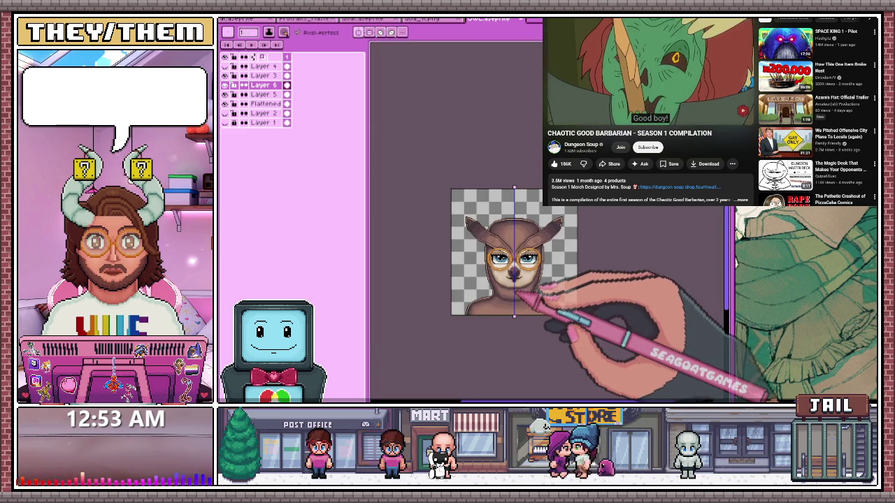
{"action": "scroll", "coordinate": [524, 293], "scroll_direction": "up", "scroll_amount": 2}
{"action": "scroll", "coordinate": [523, 295], "scroll_direction": "up", "scroll_amount": 2}
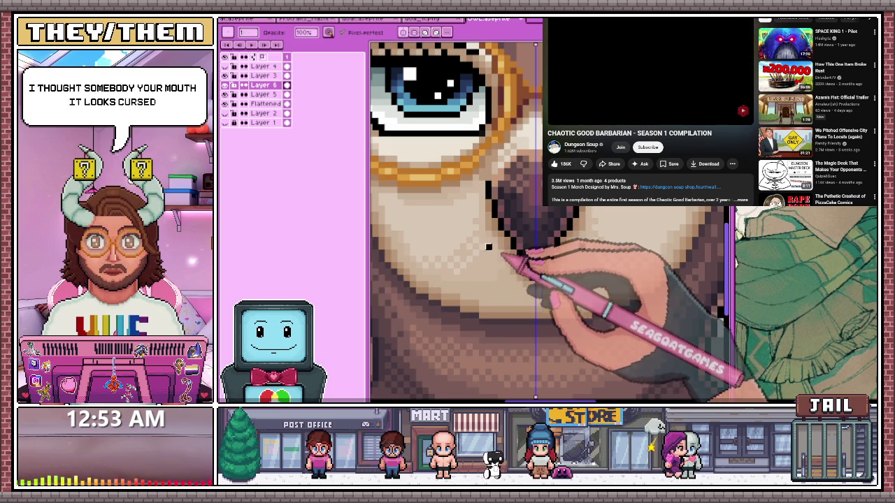
{"action": "scroll", "coordinate": [488, 246], "scroll_direction": "down", "scroll_amount": 2}
{"action": "scroll", "coordinate": [488, 246], "scroll_direction": "down", "scroll_amount": 2}
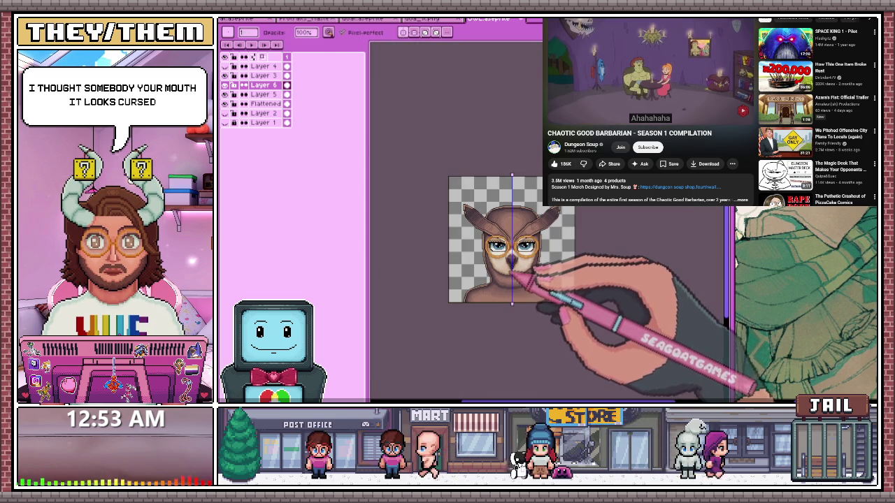
{"action": "key", "text": "ctrl+Tab"}
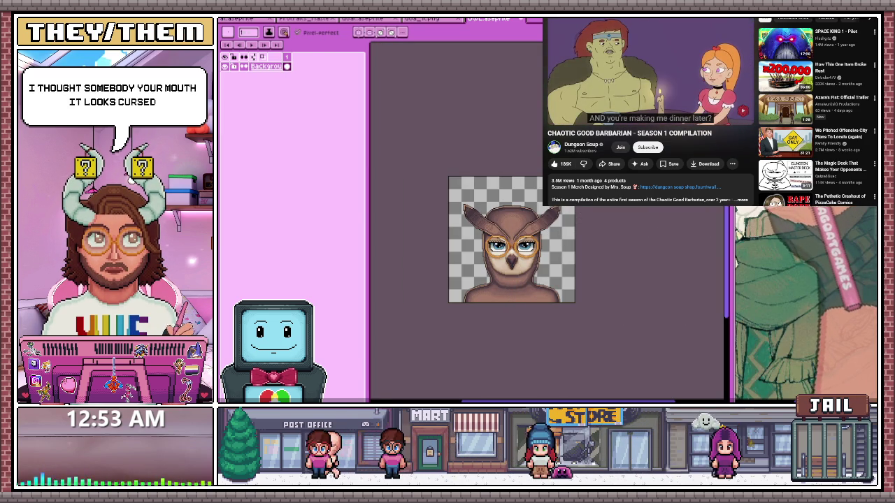
Save the owl bust as a .jpg file, accepting the default JPEG options
{"action": "scroll", "coordinate": [506, 278], "scroll_direction": "up", "scroll_amount": 3}
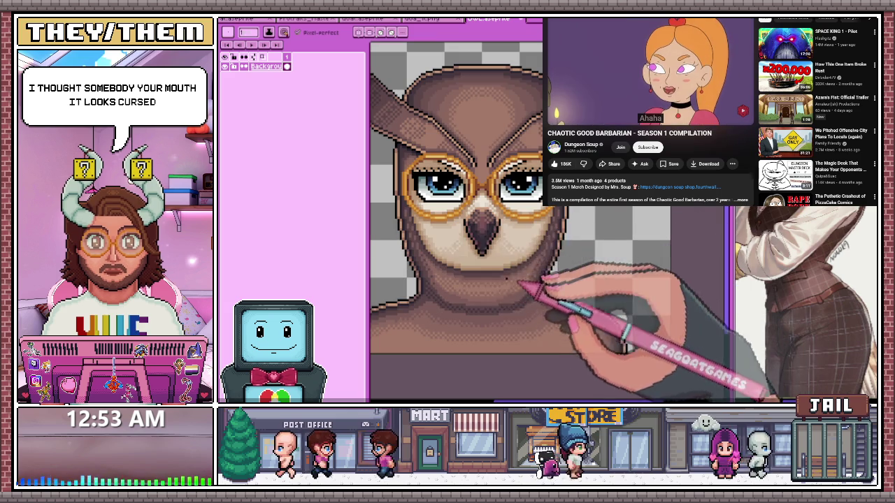
{"action": "key", "text": "ctrl+s"}
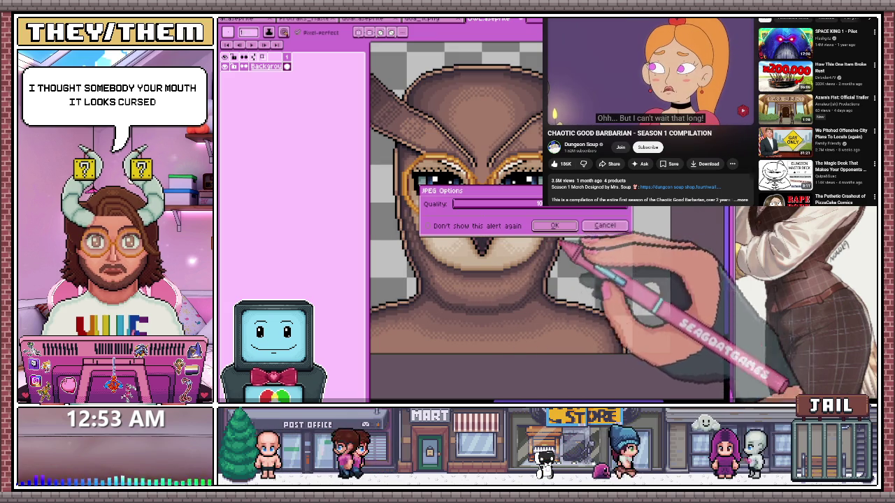
{"action": "key", "text": "Return"}
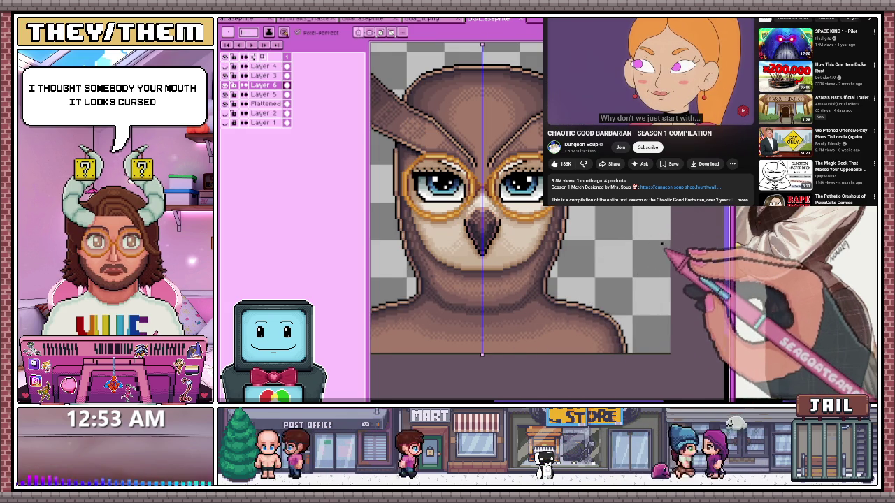
{"action": "scroll", "coordinate": [507, 262], "scroll_direction": "down", "scroll_amount": 2}
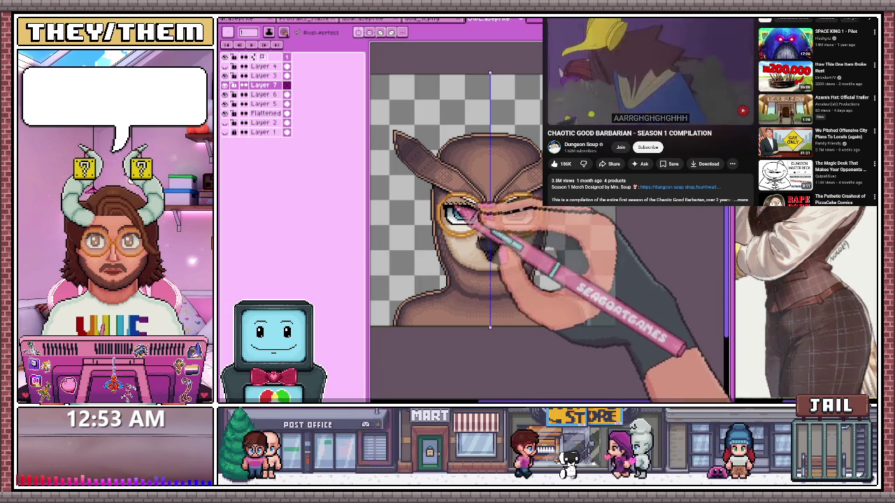
Switch to the single-layer owl version and zoom around the glasses and forehead
{"action": "scroll", "coordinate": [447, 197], "scroll_direction": "up", "scroll_amount": 2}
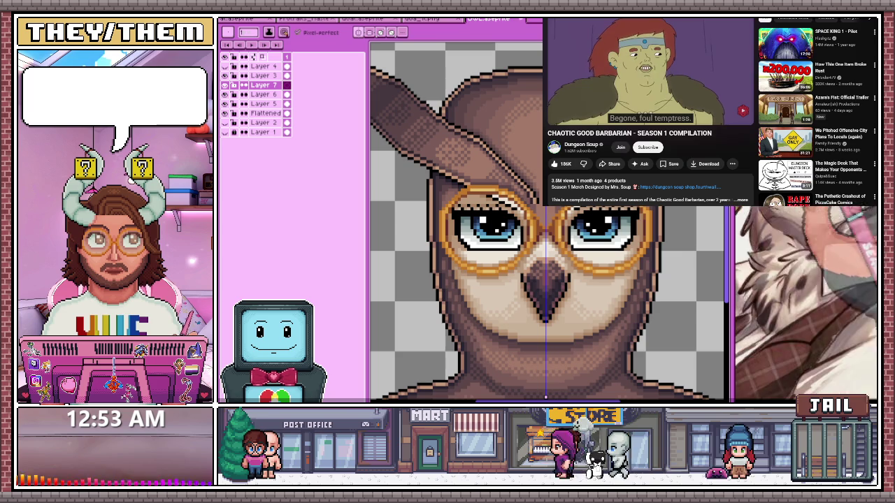
{"action": "scroll", "coordinate": [545, 168], "scroll_direction": "up", "scroll_amount": 1}
{"action": "scroll", "coordinate": [560, 189], "scroll_direction": "down", "scroll_amount": 1}
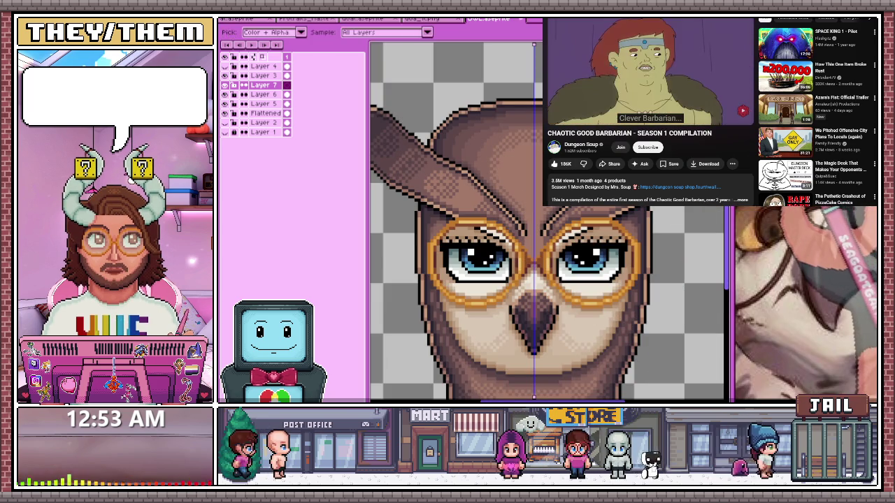
{"action": "key", "text": "ctrl+Tab"}
{"action": "scroll", "coordinate": [546, 224], "scroll_direction": "down", "scroll_amount": 1}
{"action": "scroll", "coordinate": [546, 224], "scroll_direction": "up", "scroll_amount": 1}
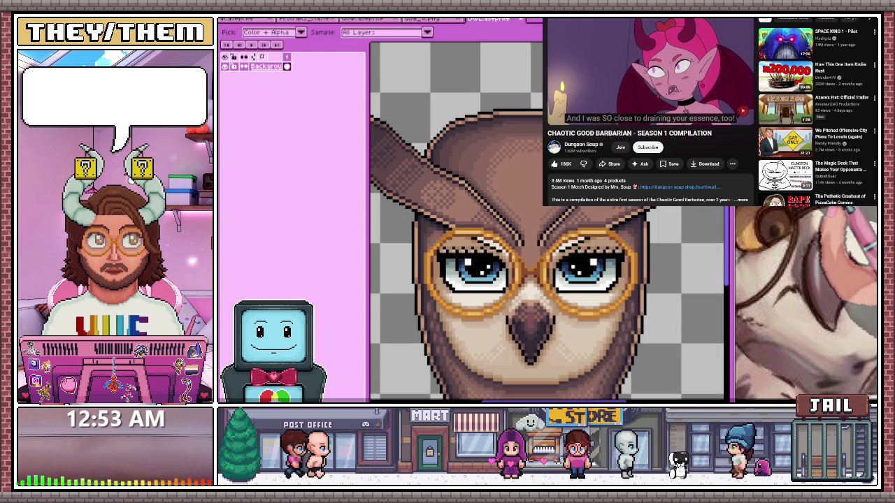
{"action": "scroll", "coordinate": [531, 225], "scroll_direction": "up", "scroll_amount": 1}
{"action": "scroll", "coordinate": [531, 225], "scroll_direction": "up", "scroll_amount": 1}
{"action": "scroll", "coordinate": [531, 223], "scroll_direction": "up", "scroll_amount": 1}
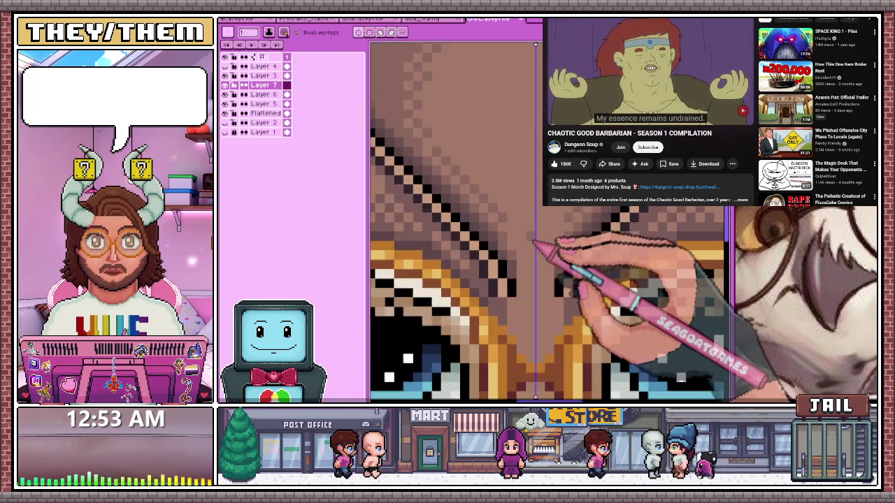
{"action": "scroll", "coordinate": [531, 224], "scroll_direction": "down", "scroll_amount": 1}
{"action": "scroll", "coordinate": [533, 115], "scroll_direction": "up", "scroll_amount": 1}
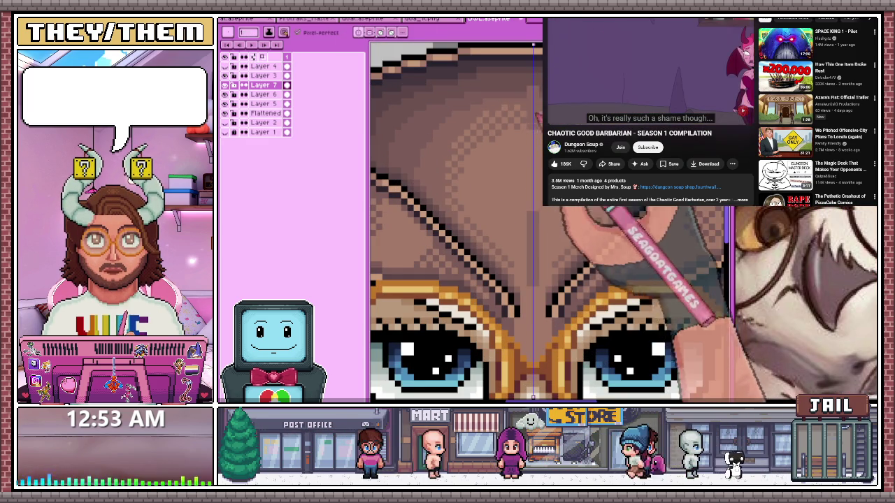
{"action": "scroll", "coordinate": [533, 224], "scroll_direction": "down", "scroll_amount": 2}
{"action": "scroll", "coordinate": [534, 224], "scroll_direction": "up", "scroll_amount": 2}
{"action": "scroll", "coordinate": [533, 223], "scroll_direction": "up", "scroll_amount": 1}
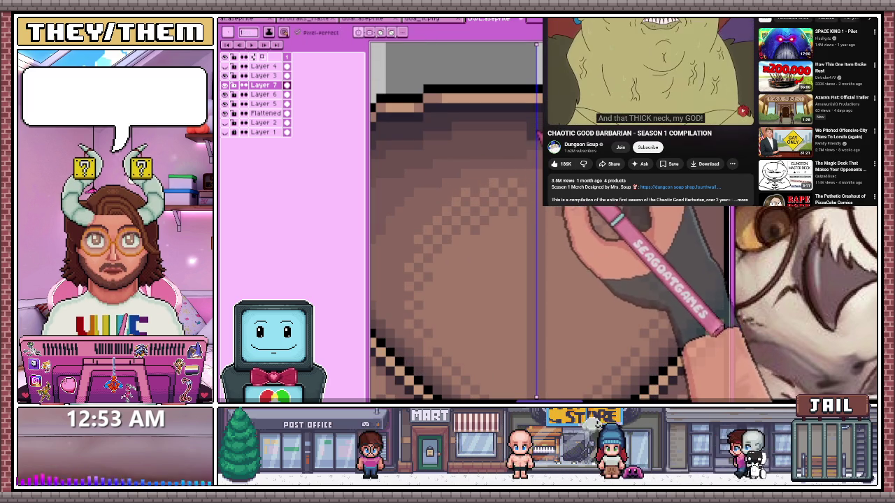
Check the neck shading, sample a colour from the owl, and open the F7 Preview window
{"action": "left_click_drag", "start_coordinate": [454, 224], "coordinate": [460, 237]}
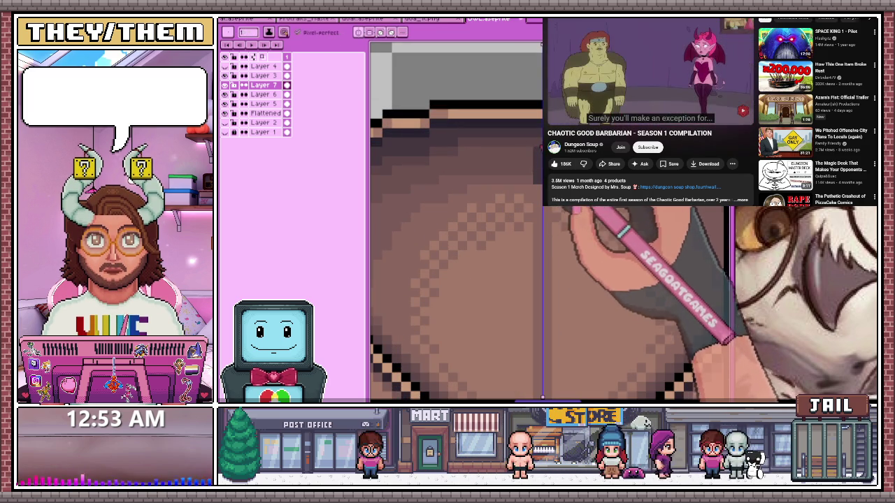
{"action": "scroll", "coordinate": [455, 224], "scroll_direction": "down", "scroll_amount": 2}
{"action": "scroll", "coordinate": [454, 224], "scroll_direction": "down", "scroll_amount": 2}
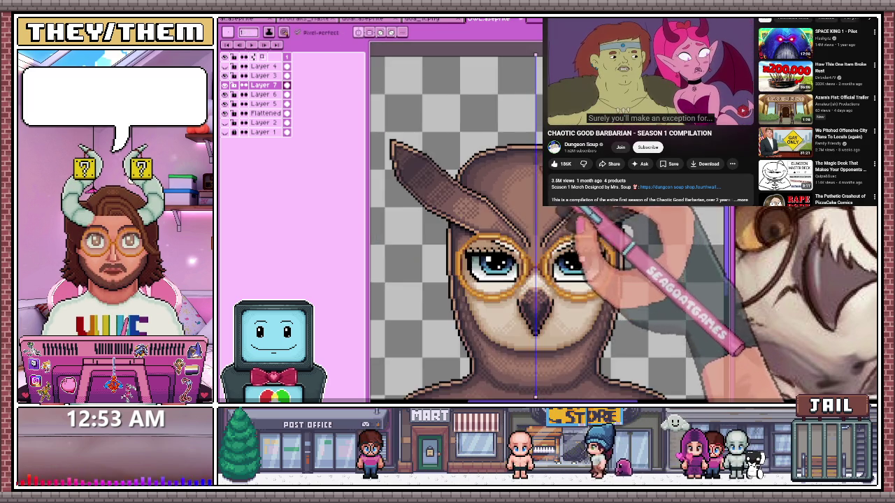
{"action": "scroll", "coordinate": [455, 224], "scroll_direction": "up", "scroll_amount": 3}
{"action": "key", "text": "alt"}
{"action": "scroll", "coordinate": [454, 224], "scroll_direction": "up", "scroll_amount": 2}
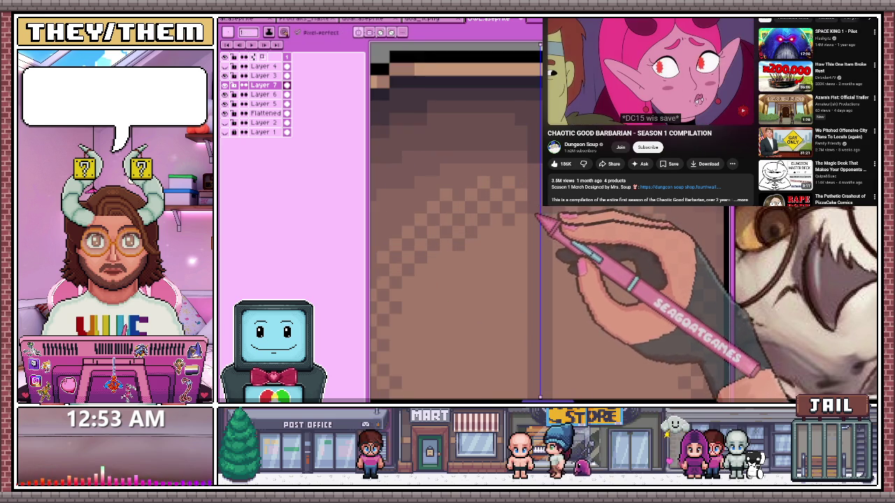
{"action": "scroll", "coordinate": [454, 224], "scroll_direction": "down", "scroll_amount": 3}
{"action": "scroll", "coordinate": [454, 223], "scroll_direction": "down", "scroll_amount": 1}
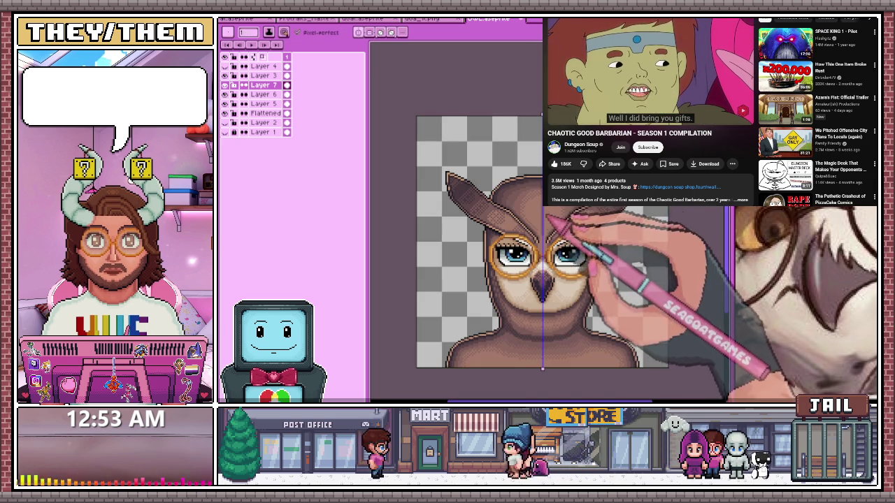
{"action": "scroll", "coordinate": [549, 222], "scroll_direction": "up", "scroll_amount": 1}
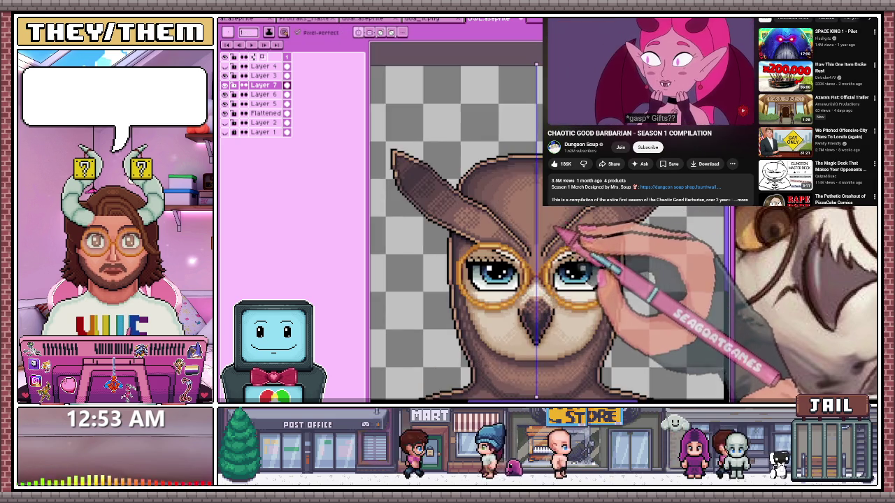
{"action": "scroll", "coordinate": [548, 223], "scroll_direction": "up", "scroll_amount": 2}
{"action": "scroll", "coordinate": [535, 222], "scroll_direction": "up", "scroll_amount": 1}
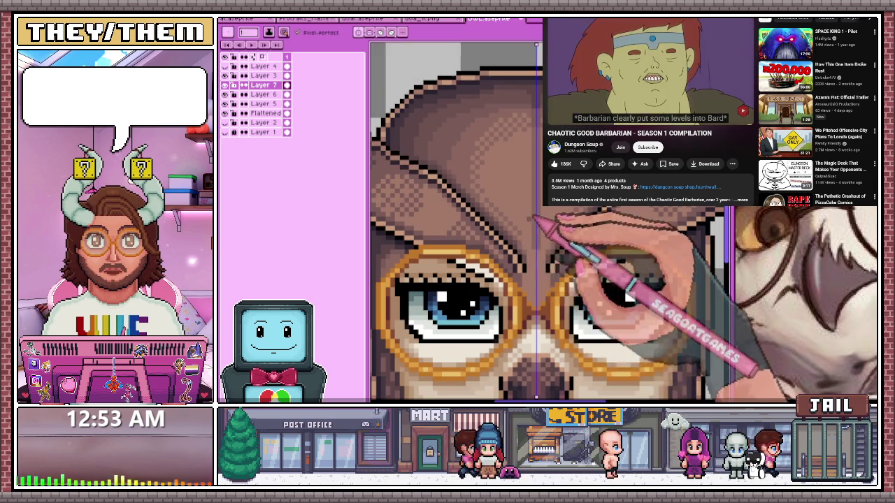
{"action": "scroll", "coordinate": [528, 259], "scroll_direction": "up", "scroll_amount": 1}
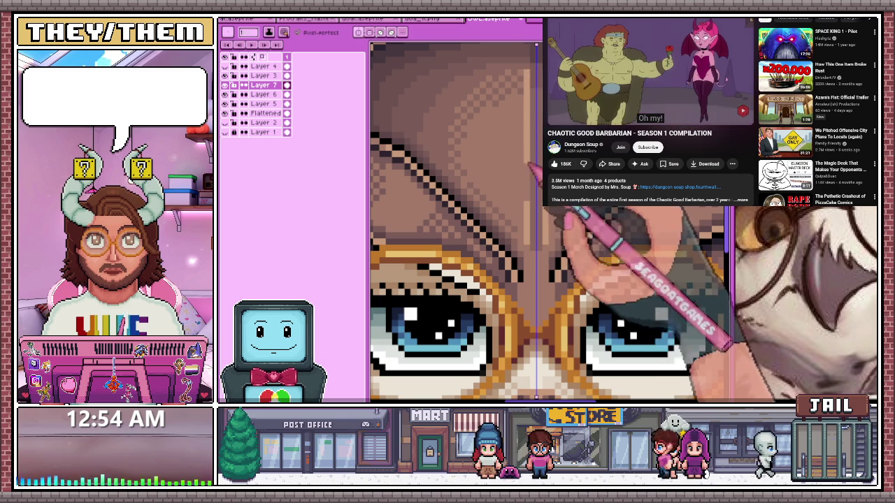
{"action": "scroll", "coordinate": [534, 224], "scroll_direction": "down", "scroll_amount": 4}
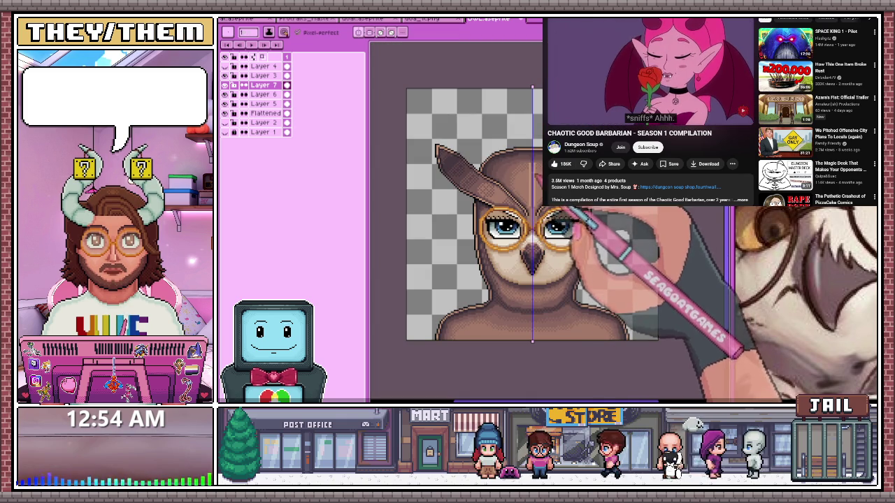
{"action": "scroll", "coordinate": [532, 180], "scroll_direction": "up", "scroll_amount": 1}
{"action": "scroll", "coordinate": [533, 180], "scroll_direction": "up", "scroll_amount": 2}
{"action": "scroll", "coordinate": [532, 181], "scroll_direction": "up", "scroll_amount": 1}
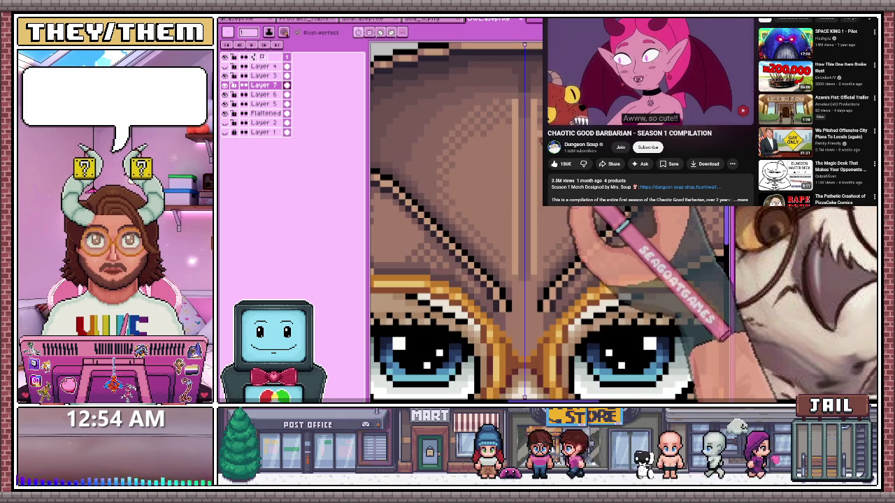
{"action": "scroll", "coordinate": [547, 185], "scroll_direction": "down", "scroll_amount": 3}
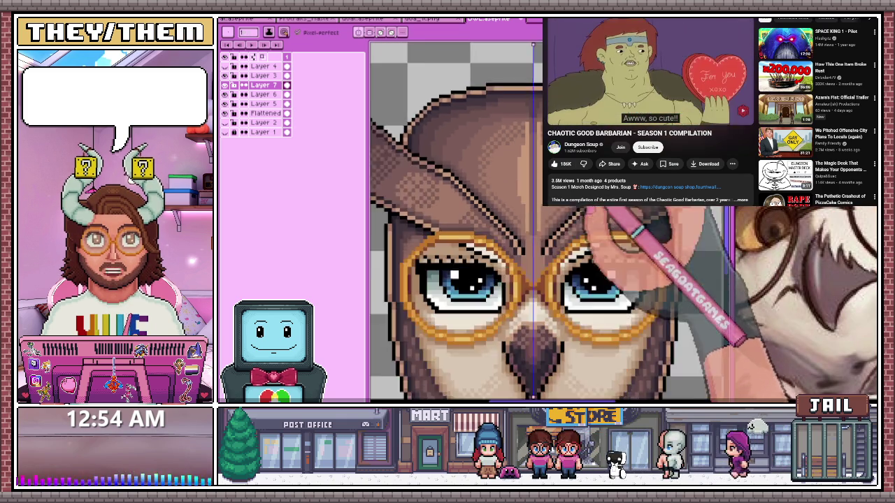
{"action": "scroll", "coordinate": [547, 186], "scroll_direction": "down", "scroll_amount": 2}
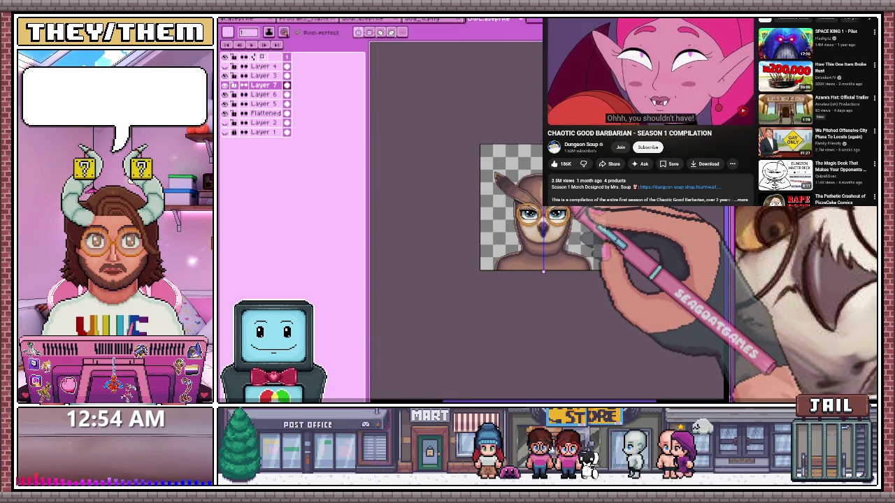
{"action": "key", "text": "F7"}
{"action": "scroll", "coordinate": [586, 208], "scroll_direction": "up", "scroll_amount": 2}
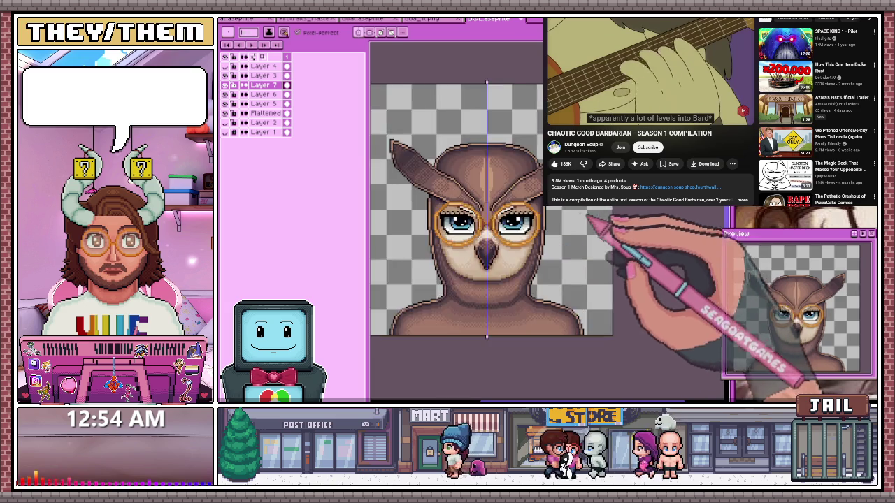
{"action": "scroll", "coordinate": [490, 217], "scroll_direction": "up", "scroll_amount": 2}
{"action": "scroll", "coordinate": [461, 210], "scroll_direction": "up", "scroll_amount": 2}
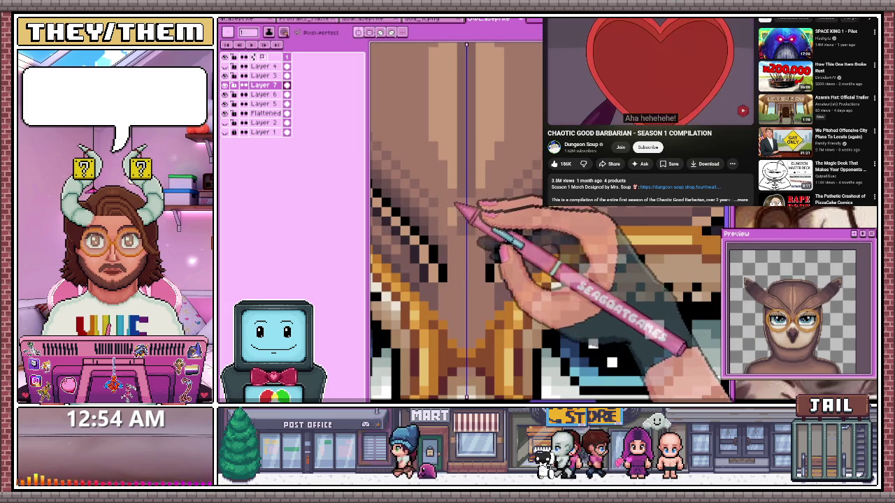
{"action": "scroll", "coordinate": [461, 279], "scroll_direction": "down", "scroll_amount": 2}
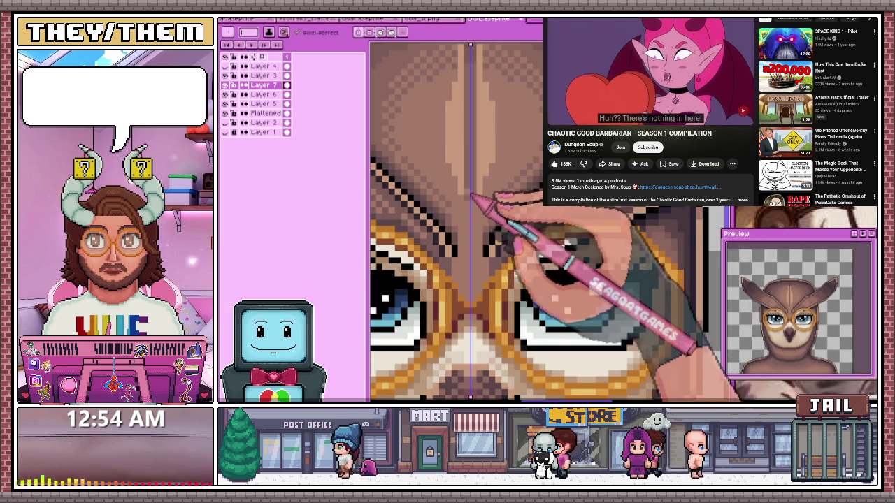
{"action": "scroll", "coordinate": [462, 280], "scroll_direction": "up", "scroll_amount": 2}
{"action": "scroll", "coordinate": [462, 279], "scroll_direction": "down", "scroll_amount": 3}
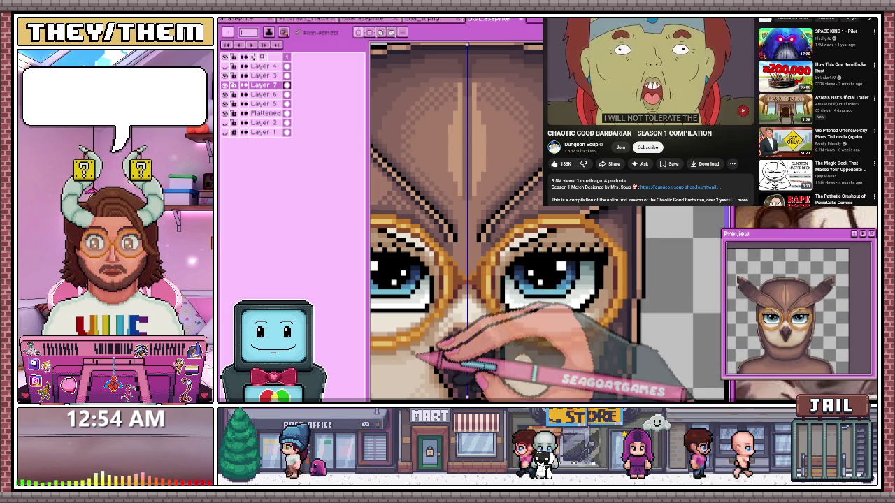
{"action": "scroll", "coordinate": [465, 307], "scroll_direction": "up", "scroll_amount": 2}
{"action": "scroll", "coordinate": [465, 307], "scroll_direction": "up", "scroll_amount": 1}
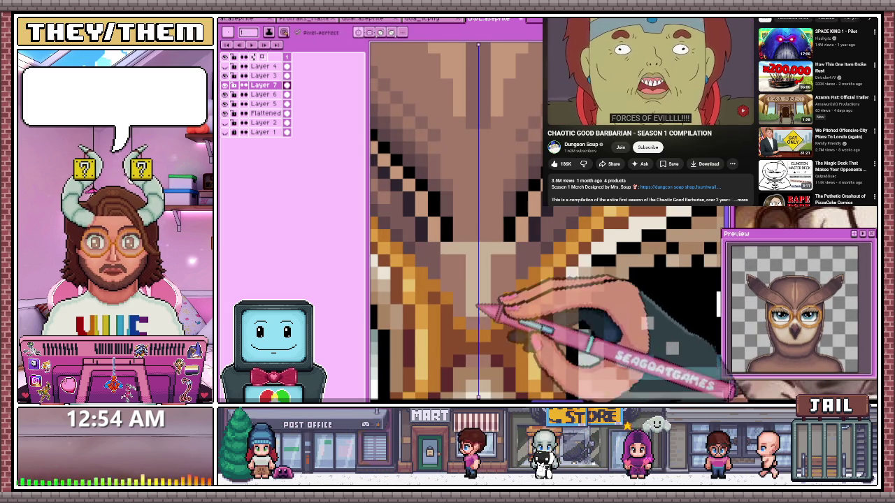
{"action": "scroll", "coordinate": [462, 279], "scroll_direction": "down", "scroll_amount": 2}
{"action": "scroll", "coordinate": [462, 280], "scroll_direction": "down", "scroll_amount": 1}
{"action": "scroll", "coordinate": [461, 279], "scroll_direction": "up", "scroll_amount": 1}
{"action": "scroll", "coordinate": [461, 280], "scroll_direction": "up", "scroll_amount": 2}
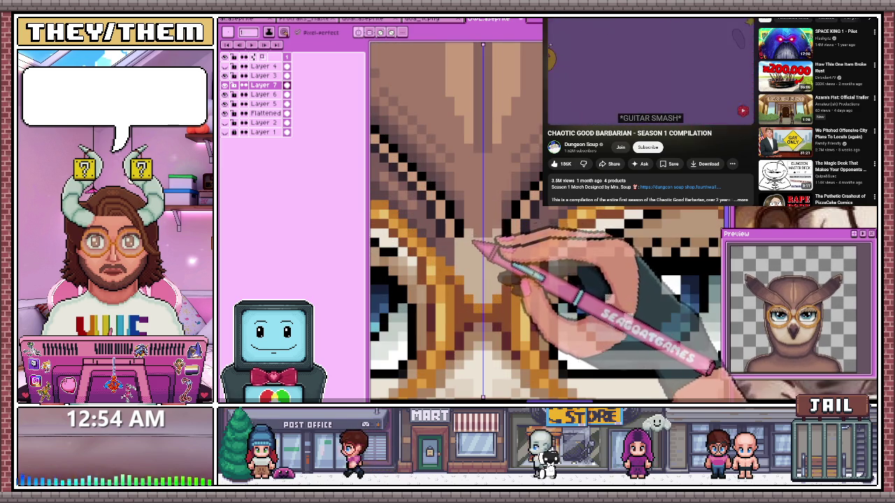
{"action": "scroll", "coordinate": [472, 245], "scroll_direction": "down", "scroll_amount": 2}
{"action": "scroll", "coordinate": [475, 293], "scroll_direction": "down", "scroll_amount": 1}
{"action": "scroll", "coordinate": [479, 328], "scroll_direction": "up", "scroll_amount": 1}
{"action": "key", "text": "alt"}
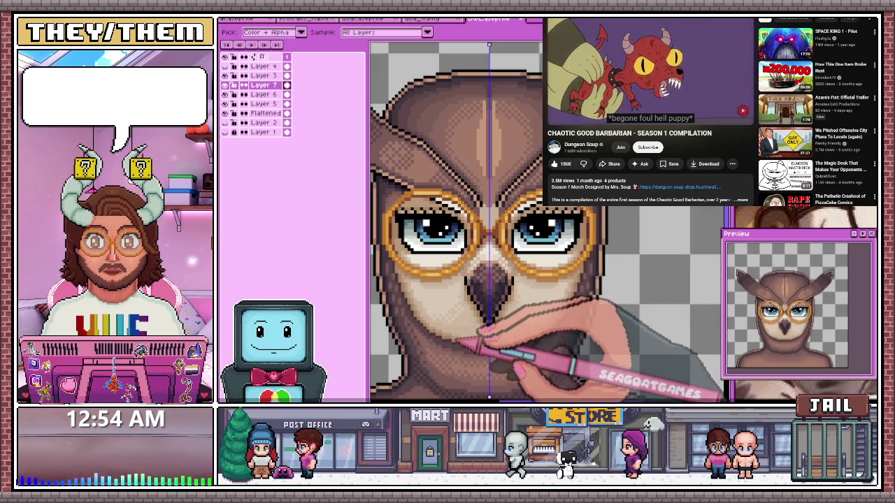
{"action": "scroll", "coordinate": [455, 339], "scroll_direction": "up", "scroll_amount": 2}
{"action": "scroll", "coordinate": [489, 192], "scroll_direction": "up", "scroll_amount": 2}
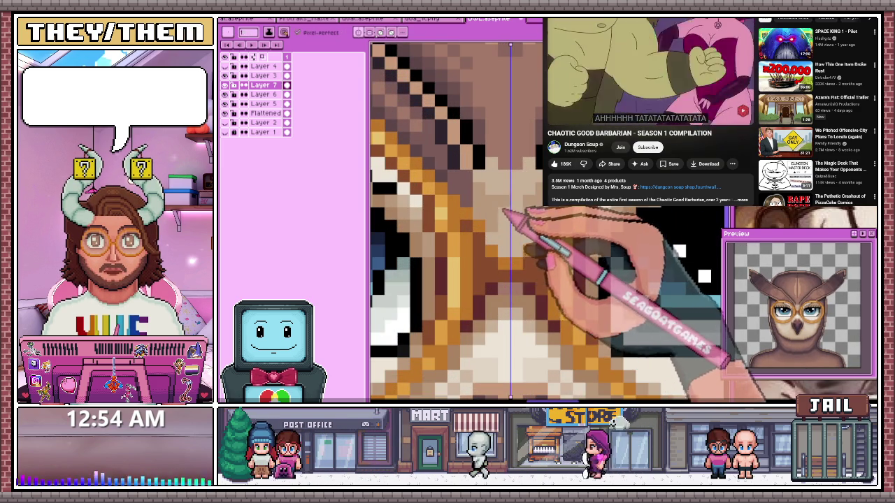
{"action": "scroll", "coordinate": [490, 245], "scroll_direction": "down", "scroll_amount": 3}
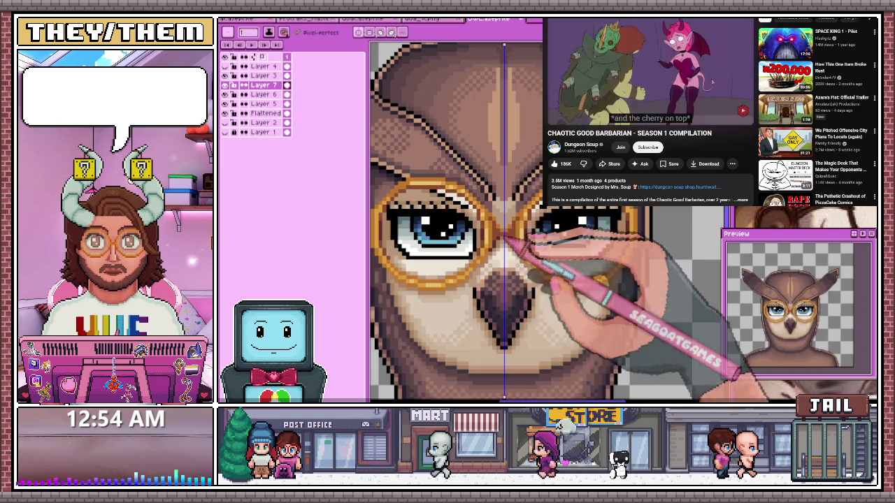
{"action": "scroll", "coordinate": [490, 244], "scroll_direction": "up", "scroll_amount": 1}
{"action": "scroll", "coordinate": [489, 266], "scroll_direction": "up", "scroll_amount": 2}
{"action": "scroll", "coordinate": [490, 293], "scroll_direction": "up", "scroll_amount": 2}
{"action": "key", "text": "alt"}
{"action": "scroll", "coordinate": [481, 322], "scroll_direction": "down", "scroll_amount": 3}
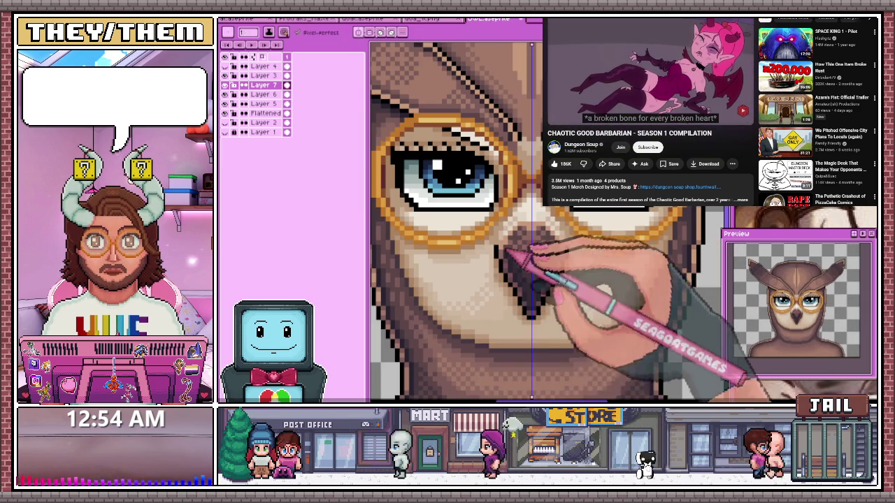
{"action": "scroll", "coordinate": [538, 210], "scroll_direction": "up", "scroll_amount": 2}
{"action": "scroll", "coordinate": [538, 210], "scroll_direction": "up", "scroll_amount": 2}
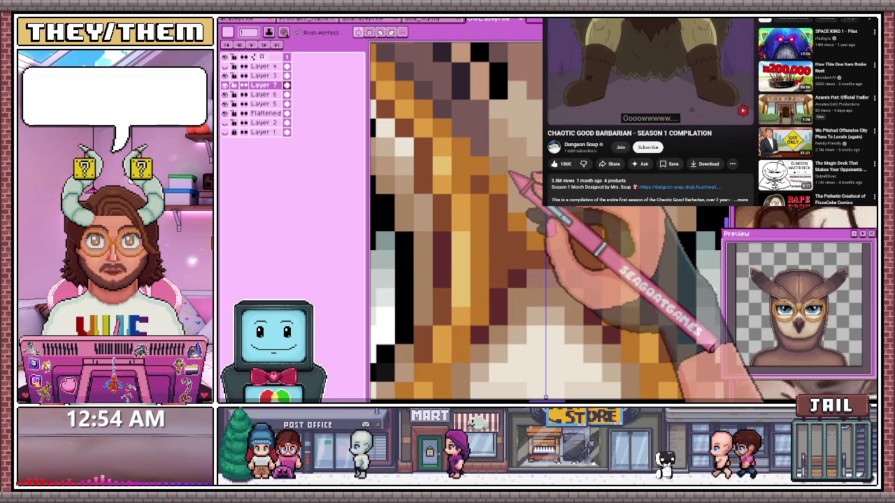
{"action": "scroll", "coordinate": [546, 231], "scroll_direction": "down", "scroll_amount": 2}
{"action": "scroll", "coordinate": [535, 255], "scroll_direction": "down", "scroll_amount": 2}
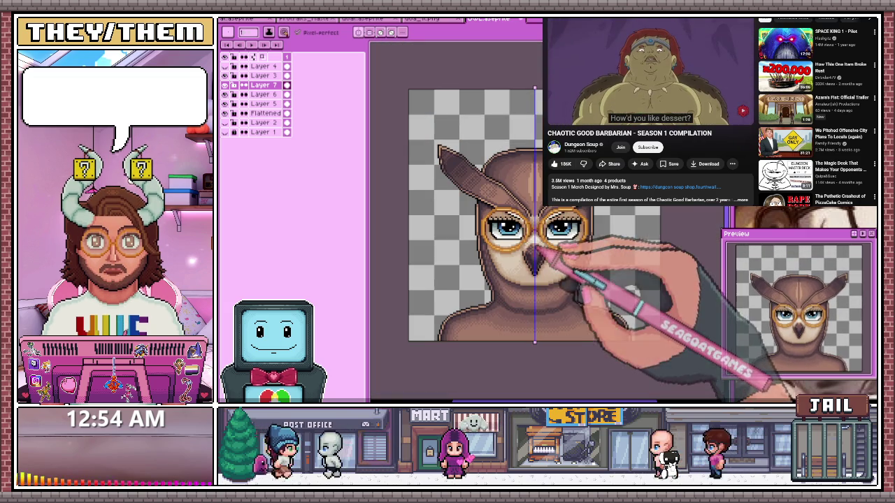
{"action": "scroll", "coordinate": [548, 227], "scroll_direction": "up", "scroll_amount": 2}
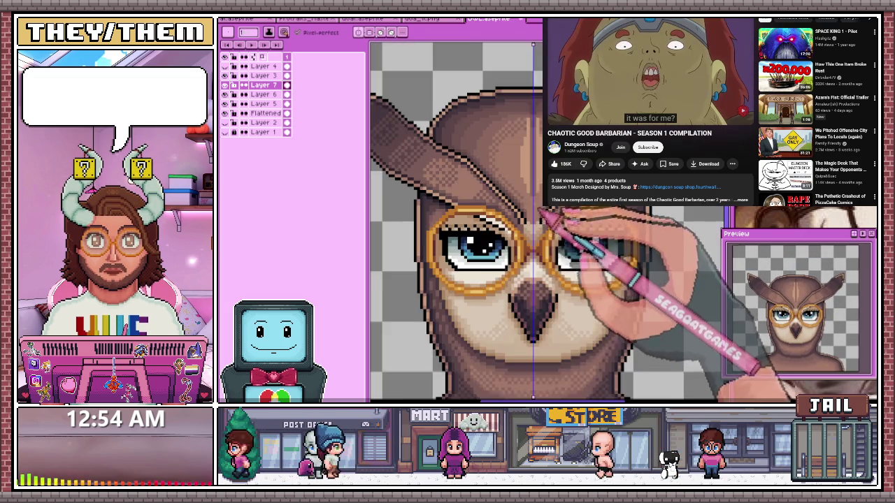
{"action": "scroll", "coordinate": [539, 236], "scroll_direction": "up", "scroll_amount": 2}
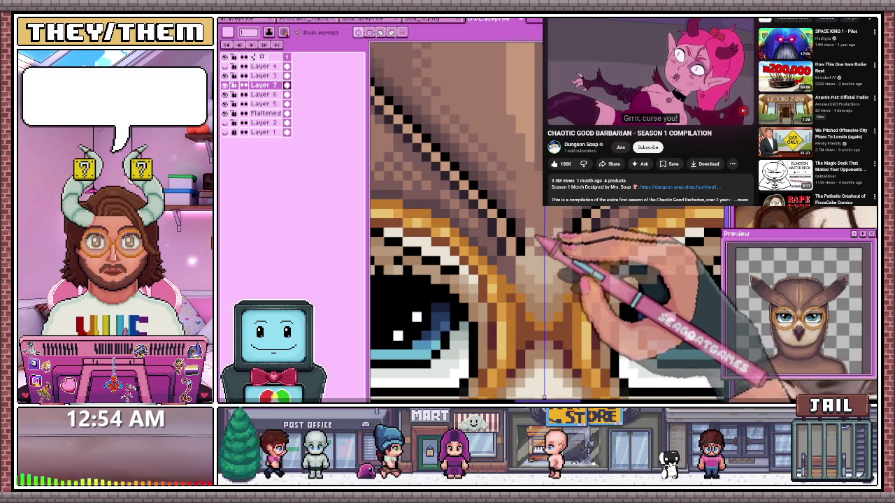
{"action": "scroll", "coordinate": [544, 238], "scroll_direction": "down", "scroll_amount": 1}
{"action": "scroll", "coordinate": [546, 269], "scroll_direction": "down", "scroll_amount": 1}
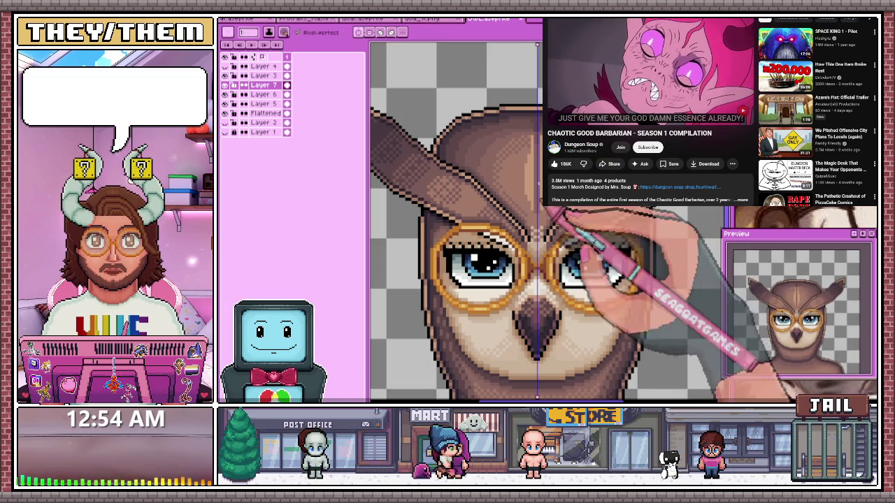
{"action": "scroll", "coordinate": [536, 210], "scroll_direction": "up", "scroll_amount": 1}
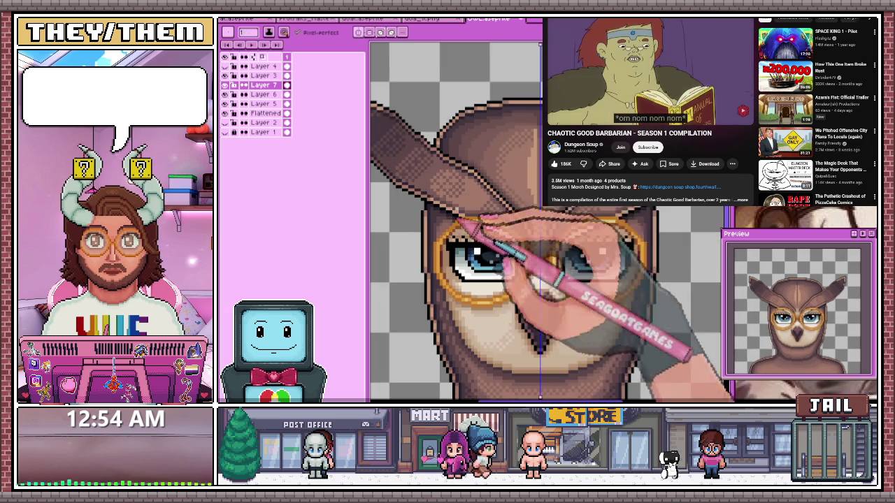
{"action": "scroll", "coordinate": [545, 224], "scroll_direction": "down", "scroll_amount": 1}
{"action": "scroll", "coordinate": [542, 245], "scroll_direction": "down", "scroll_amount": 1}
{"action": "scroll", "coordinate": [482, 223], "scroll_direction": "up", "scroll_amount": 2}
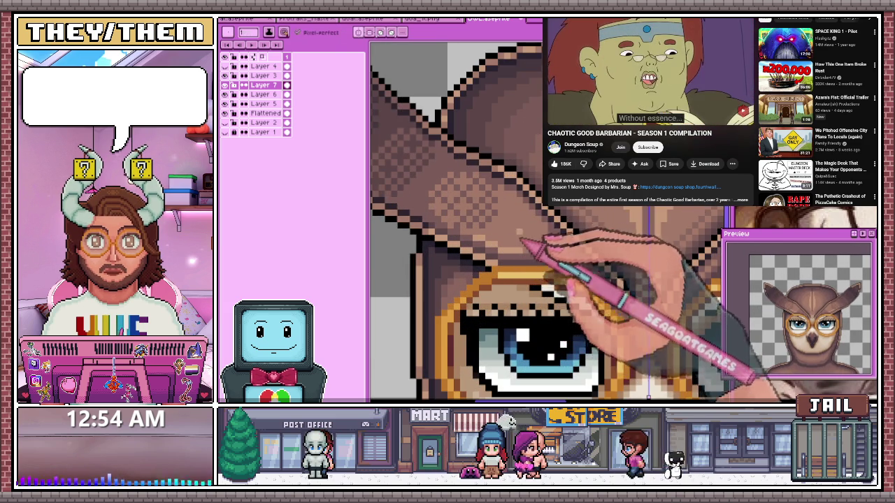
Inspect the dithered ear tufts and eyes up close, then add Layer 8 above Layer 7
{"action": "scroll", "coordinate": [517, 238], "scroll_direction": "down", "scroll_amount": 1}
{"action": "scroll", "coordinate": [518, 238], "scroll_direction": "down", "scroll_amount": 1}
{"action": "scroll", "coordinate": [467, 248], "scroll_direction": "up", "scroll_amount": 1}
{"action": "scroll", "coordinate": [482, 241], "scroll_direction": "up", "scroll_amount": 1}
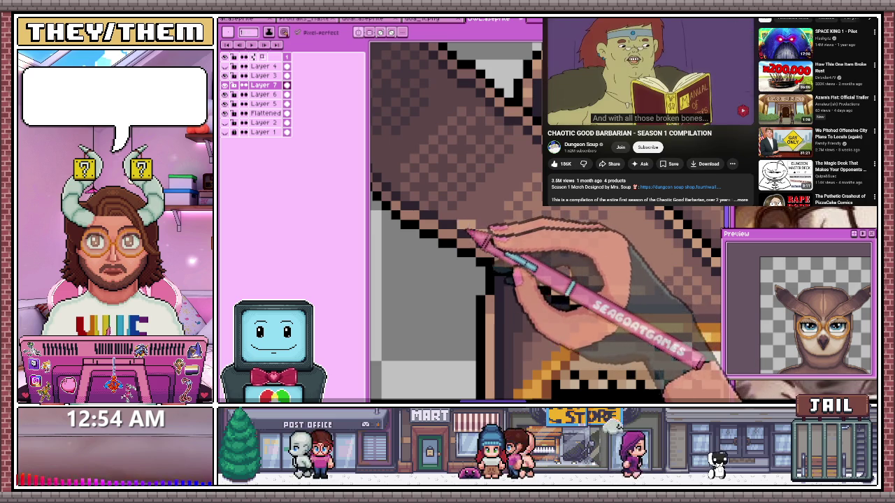
{"action": "scroll", "coordinate": [489, 238], "scroll_direction": "down", "scroll_amount": 2}
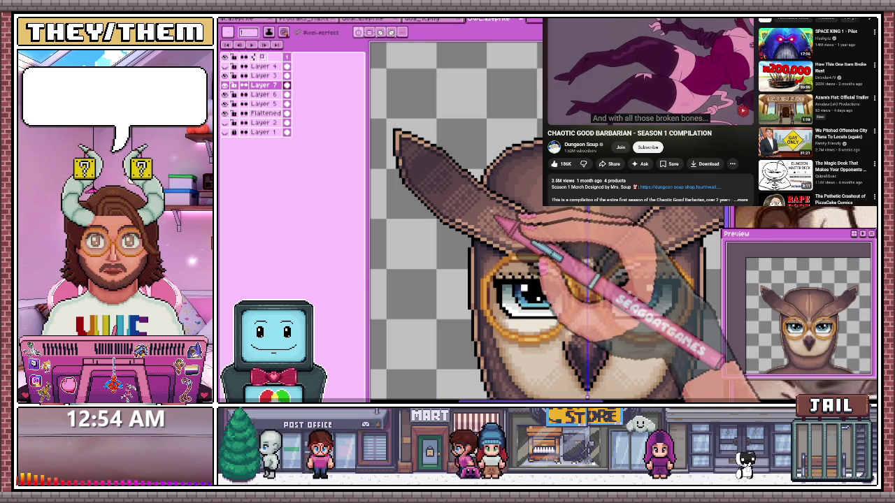
{"action": "scroll", "coordinate": [500, 223], "scroll_direction": "up", "scroll_amount": 1}
{"action": "scroll", "coordinate": [489, 231], "scroll_direction": "up", "scroll_amount": 1}
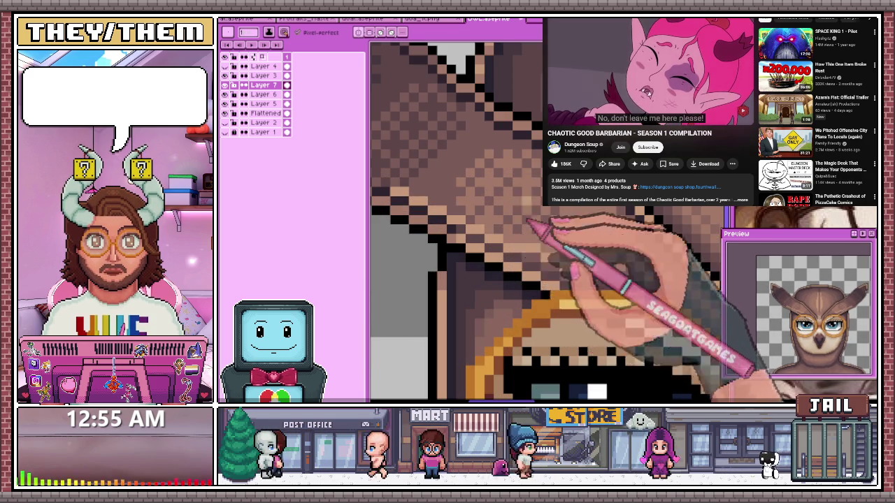
{"action": "scroll", "coordinate": [533, 235], "scroll_direction": "down", "scroll_amount": 1}
{"action": "scroll", "coordinate": [535, 234], "scroll_direction": "down", "scroll_amount": 1}
{"action": "scroll", "coordinate": [538, 231], "scroll_direction": "down", "scroll_amount": 2}
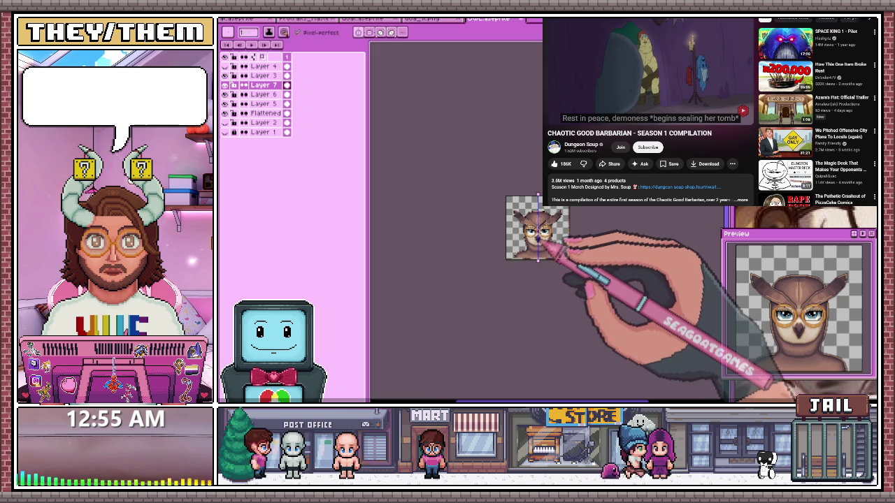
{"action": "scroll", "coordinate": [537, 237], "scroll_direction": "up", "scroll_amount": 2}
{"action": "scroll", "coordinate": [517, 213], "scroll_direction": "up", "scroll_amount": 1}
{"action": "scroll", "coordinate": [518, 211], "scroll_direction": "up", "scroll_amount": 1}
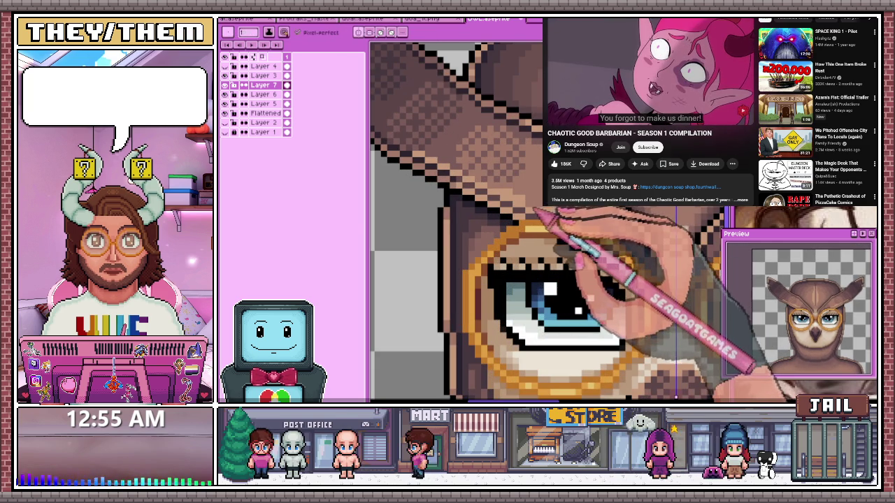
{"action": "scroll", "coordinate": [514, 203], "scroll_direction": "down", "scroll_amount": 2}
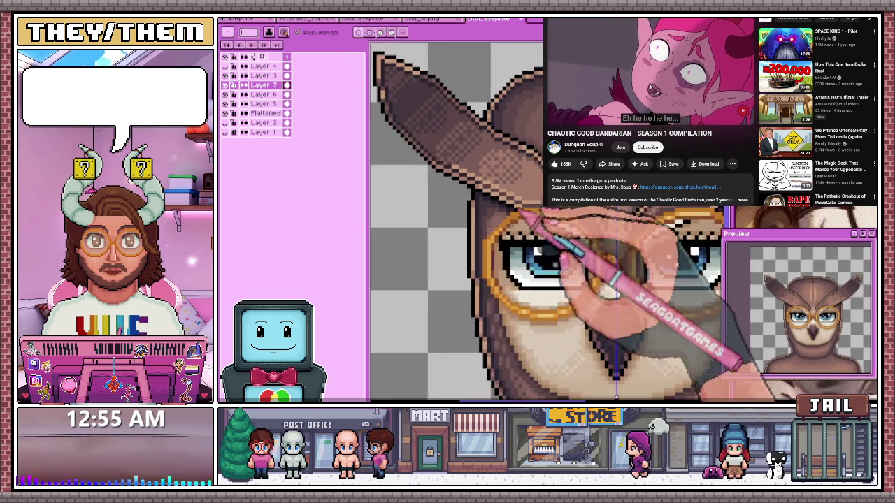
{"action": "scroll", "coordinate": [524, 255], "scroll_direction": "down", "scroll_amount": 2}
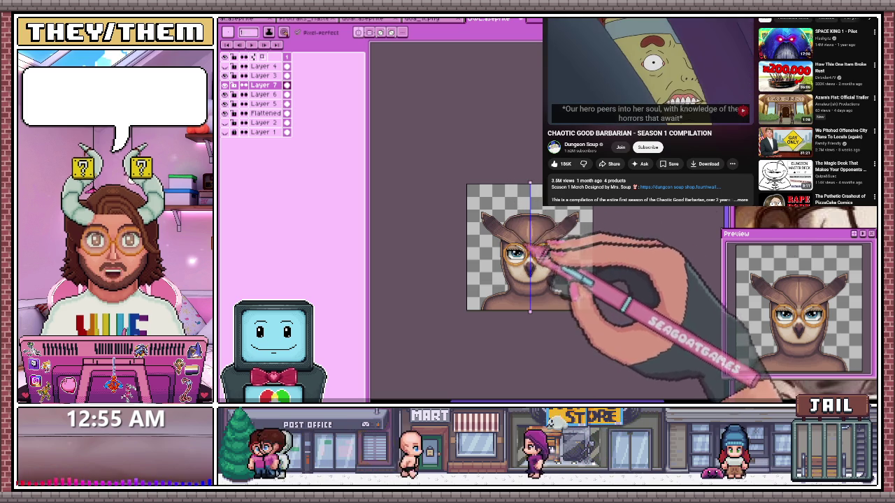
{"action": "scroll", "coordinate": [540, 236], "scroll_direction": "up", "scroll_amount": 2}
{"action": "scroll", "coordinate": [532, 252], "scroll_direction": "up", "scroll_amount": 1}
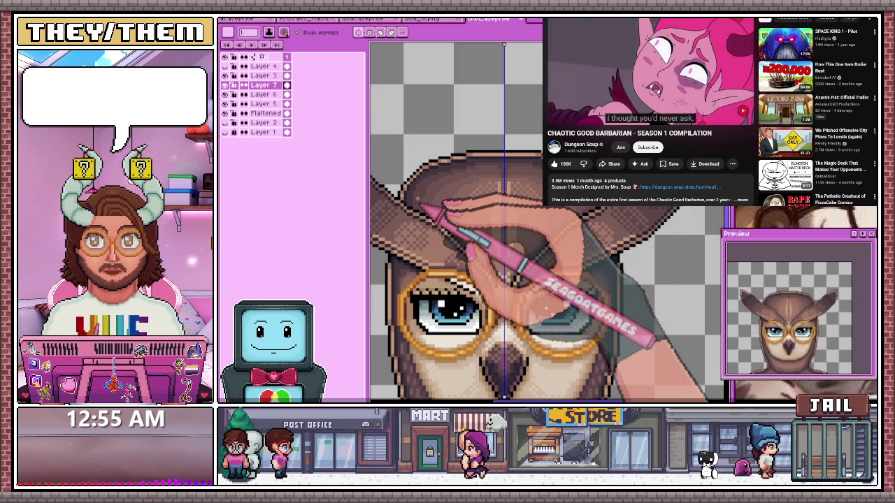
{"action": "key", "text": "shift+n"}
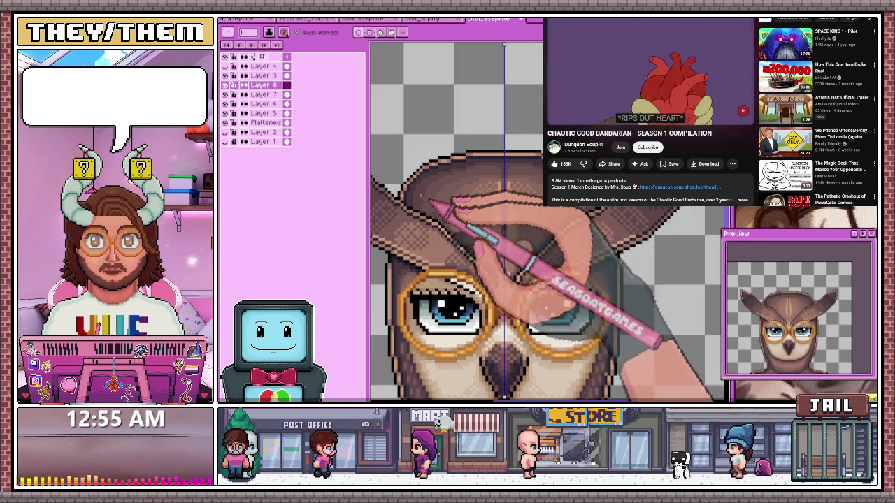
Paint a dark diamond spot onto the owl's forehead, zooming in and out to check it
{"action": "scroll", "coordinate": [449, 197], "scroll_direction": "up", "scroll_amount": 1}
{"action": "scroll", "coordinate": [449, 197], "scroll_direction": "up", "scroll_amount": 1}
{"action": "scroll", "coordinate": [496, 238], "scroll_direction": "up", "scroll_amount": 1}
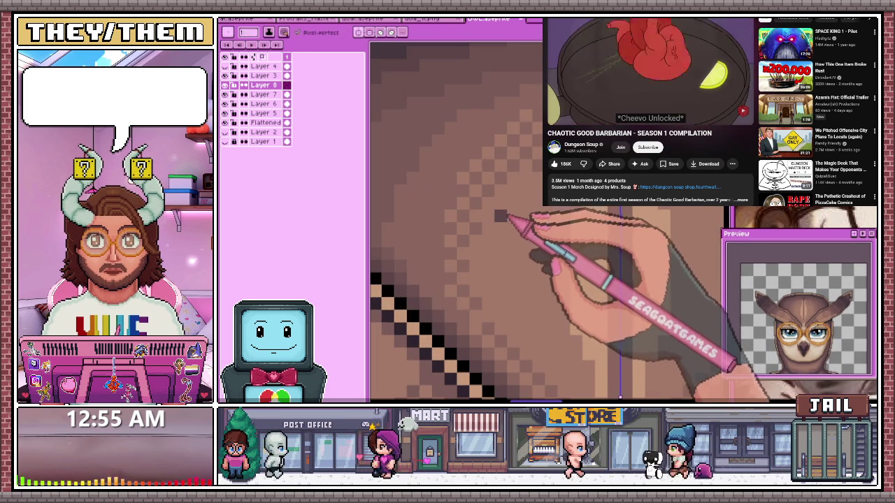
{"action": "left_click_drag", "start_coordinate": [505, 203], "coordinate": [521, 231]}
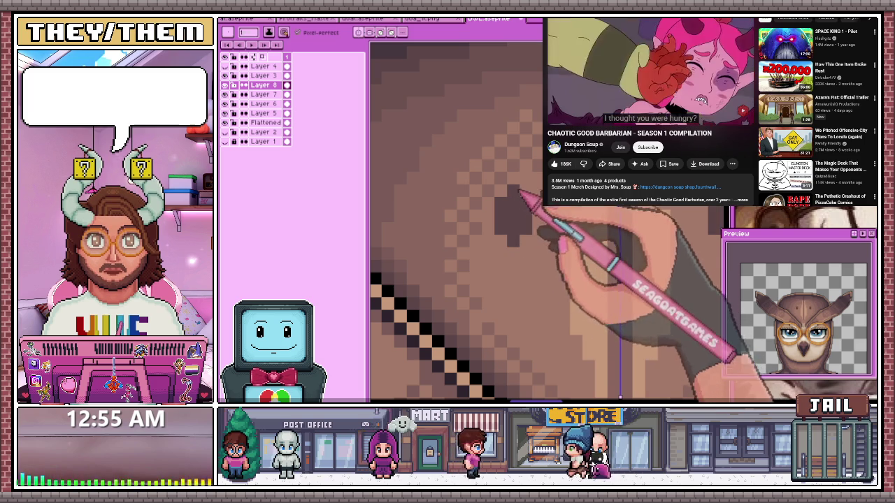
{"action": "scroll", "coordinate": [517, 210], "scroll_direction": "down", "scroll_amount": 2}
{"action": "scroll", "coordinate": [517, 210], "scroll_direction": "up", "scroll_amount": 2}
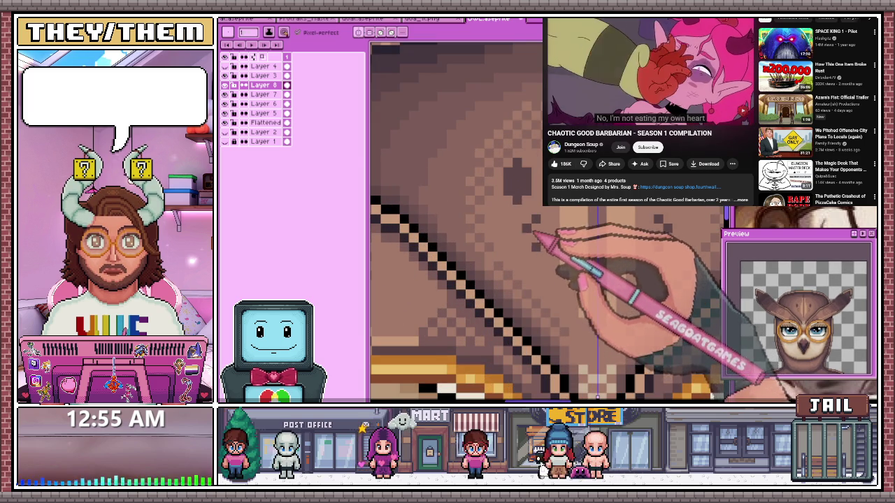
{"action": "scroll", "coordinate": [517, 224], "scroll_direction": "down", "scroll_amount": 2}
{"action": "scroll", "coordinate": [517, 224], "scroll_direction": "down", "scroll_amount": 1}
{"action": "scroll", "coordinate": [517, 224], "scroll_direction": "up", "scroll_amount": 1}
{"action": "scroll", "coordinate": [531, 210], "scroll_direction": "up", "scroll_amount": 1}
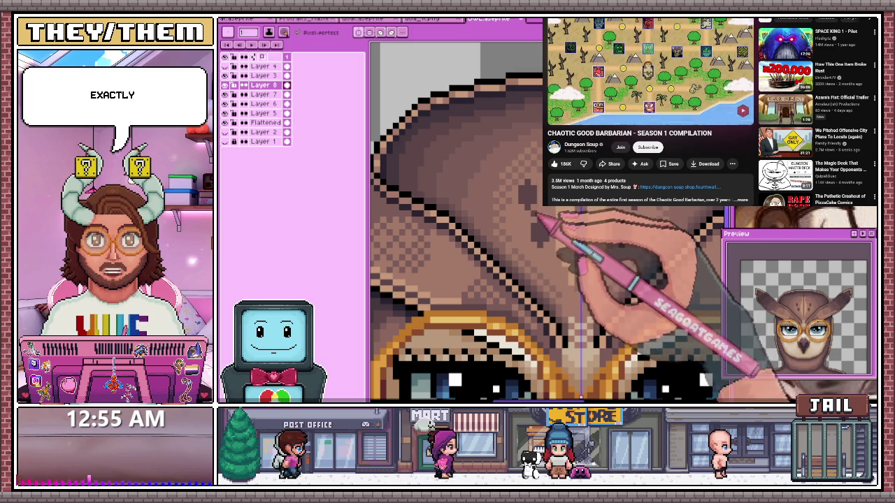
{"action": "scroll", "coordinate": [503, 175], "scroll_direction": "up", "scroll_amount": 1}
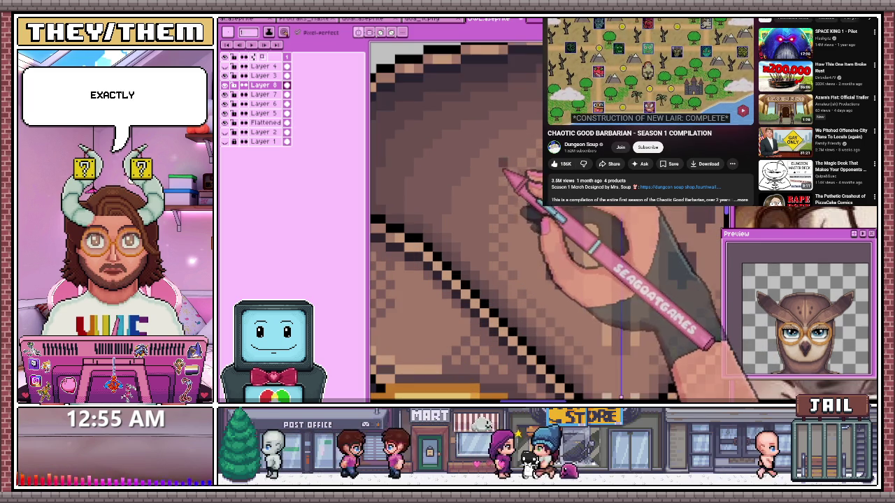
{"action": "scroll", "coordinate": [504, 175], "scroll_direction": "up", "scroll_amount": 1}
{"action": "scroll", "coordinate": [504, 175], "scroll_direction": "up", "scroll_amount": 1}
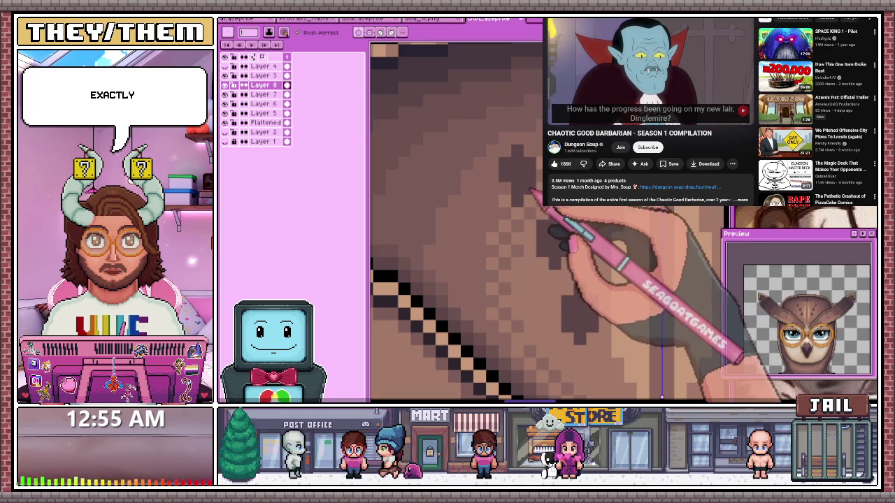
{"action": "scroll", "coordinate": [525, 196], "scroll_direction": "down", "scroll_amount": 1}
{"action": "scroll", "coordinate": [525, 196], "scroll_direction": "down", "scroll_amount": 2}
{"action": "scroll", "coordinate": [524, 195], "scroll_direction": "up", "scroll_amount": 3}
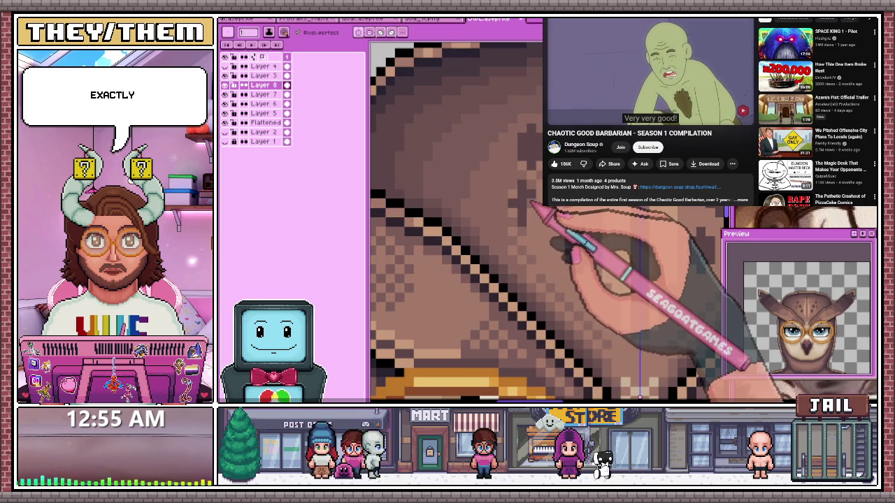
{"action": "scroll", "coordinate": [519, 220], "scroll_direction": "down", "scroll_amount": 2}
{"action": "scroll", "coordinate": [518, 220], "scroll_direction": "up", "scroll_amount": 2}
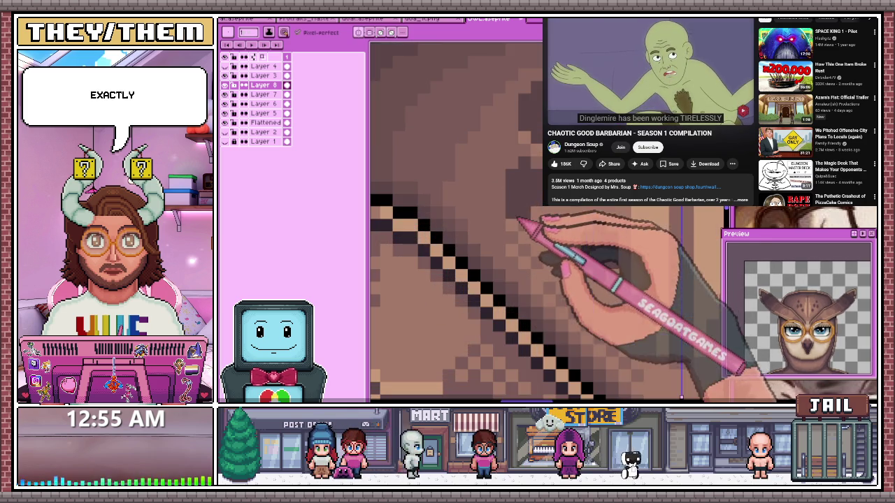
{"action": "scroll", "coordinate": [511, 221], "scroll_direction": "down", "scroll_amount": 2}
{"action": "scroll", "coordinate": [510, 221], "scroll_direction": "up", "scroll_amount": 2}
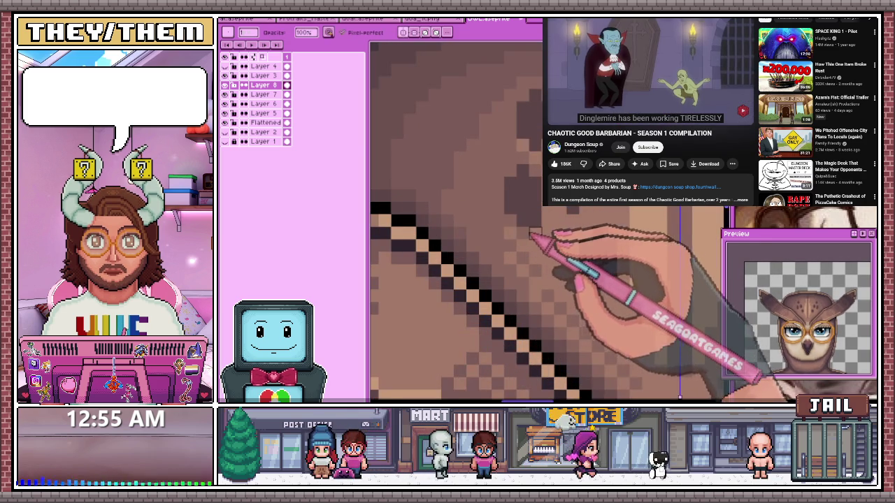
{"action": "scroll", "coordinate": [518, 232], "scroll_direction": "down", "scroll_amount": 1}
{"action": "scroll", "coordinate": [518, 233], "scroll_direction": "down", "scroll_amount": 1}
{"action": "scroll", "coordinate": [528, 231], "scroll_direction": "up", "scroll_amount": 1}
{"action": "scroll", "coordinate": [537, 228], "scroll_direction": "up", "scroll_amount": 1}
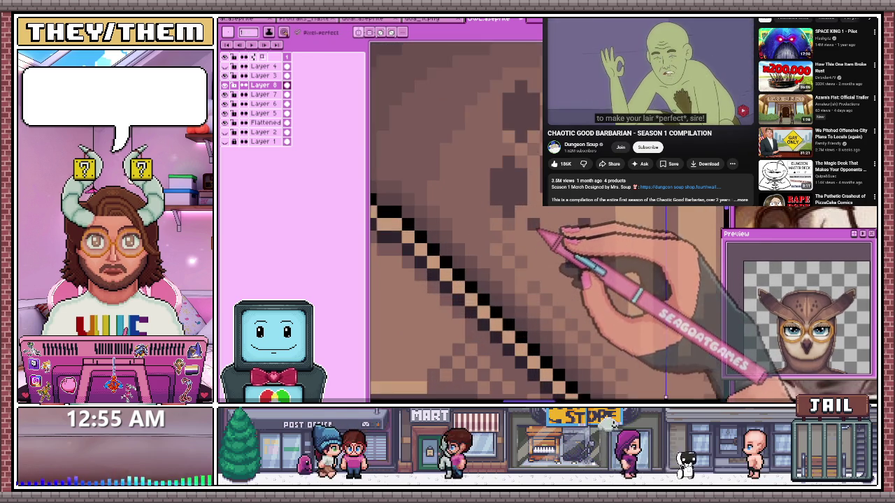
{"action": "scroll", "coordinate": [536, 228], "scroll_direction": "down", "scroll_amount": 1}
{"action": "scroll", "coordinate": [552, 224], "scroll_direction": "down", "scroll_amount": 1}
{"action": "scroll", "coordinate": [574, 210], "scroll_direction": "up", "scroll_amount": 2}
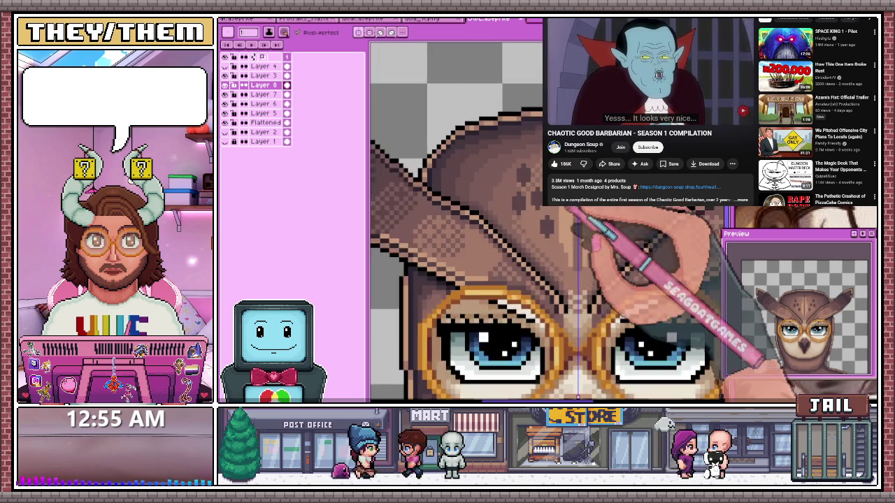
{"action": "scroll", "coordinate": [575, 210], "scroll_direction": "up", "scroll_amount": 2}
{"action": "scroll", "coordinate": [575, 209], "scroll_direction": "up", "scroll_amount": 2}
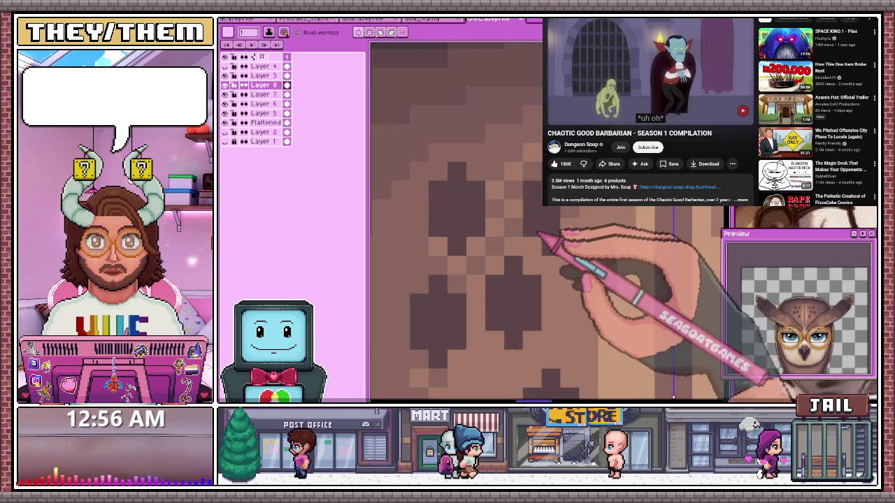
{"action": "scroll", "coordinate": [548, 238], "scroll_direction": "down", "scroll_amount": 1}
{"action": "scroll", "coordinate": [585, 230], "scroll_direction": "down", "scroll_amount": 1}
{"action": "scroll", "coordinate": [599, 213], "scroll_direction": "up", "scroll_amount": 2}
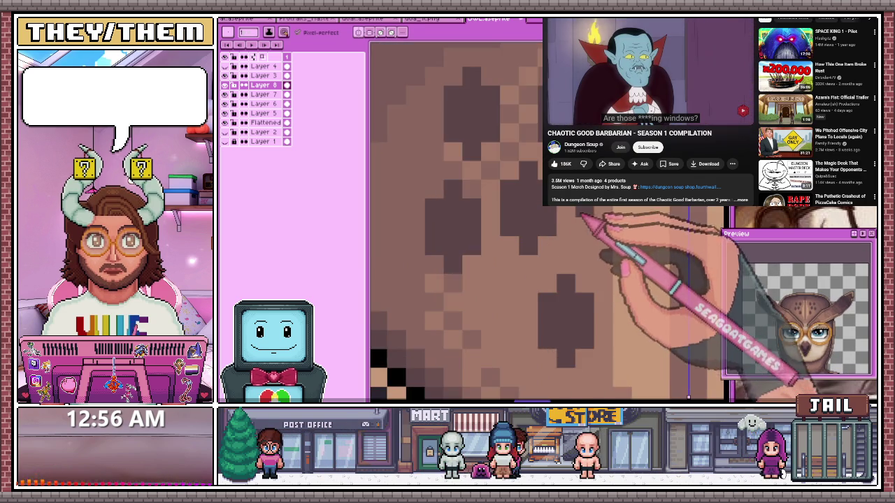
{"action": "scroll", "coordinate": [570, 214], "scroll_direction": "down", "scroll_amount": 1}
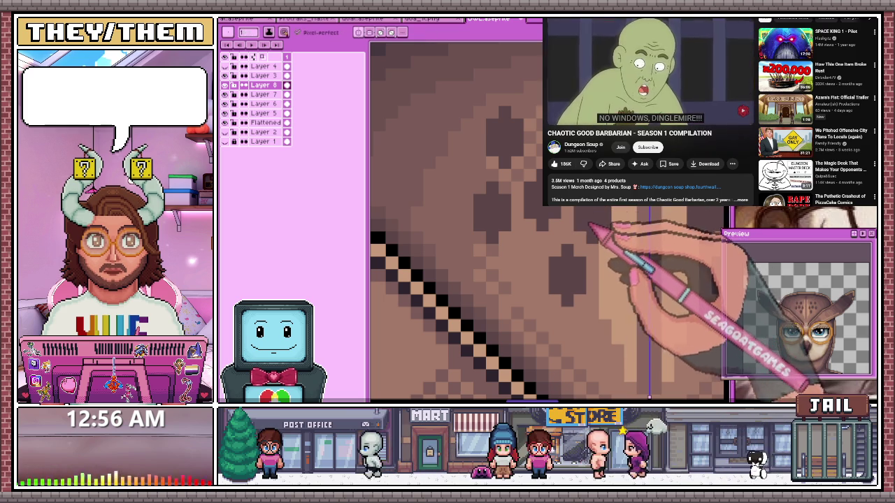
{"action": "scroll", "coordinate": [531, 224], "scroll_direction": "down", "scroll_amount": 3}
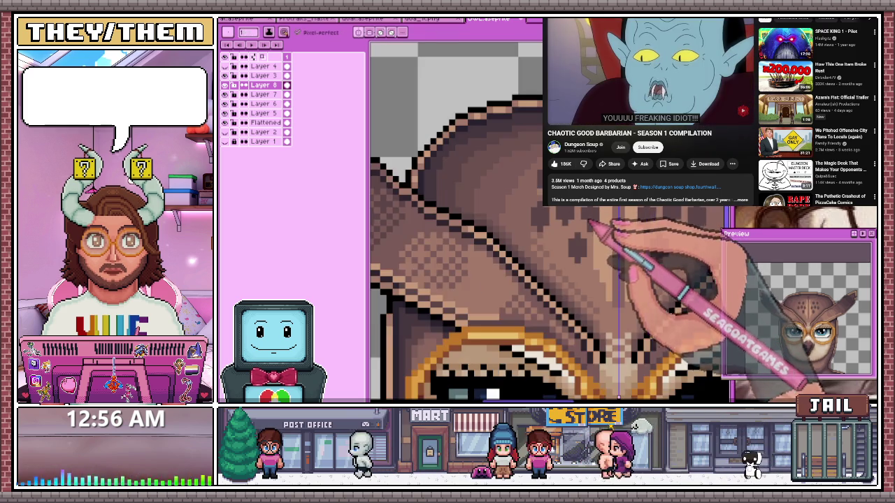
{"action": "scroll", "coordinate": [531, 224], "scroll_direction": "up", "scroll_amount": 1}
{"action": "scroll", "coordinate": [531, 224], "scroll_direction": "down", "scroll_amount": 1}
{"action": "scroll", "coordinate": [532, 224], "scroll_direction": "up", "scroll_amount": 3}
{"action": "scroll", "coordinate": [531, 224], "scroll_direction": "up", "scroll_amount": 1}
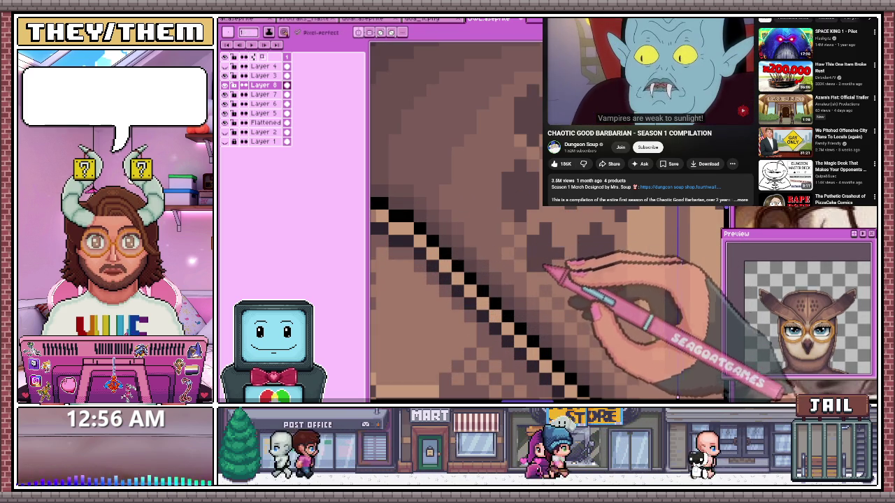
{"action": "scroll", "coordinate": [560, 259], "scroll_direction": "down", "scroll_amount": 2}
{"action": "scroll", "coordinate": [560, 258], "scroll_direction": "down", "scroll_amount": 1}
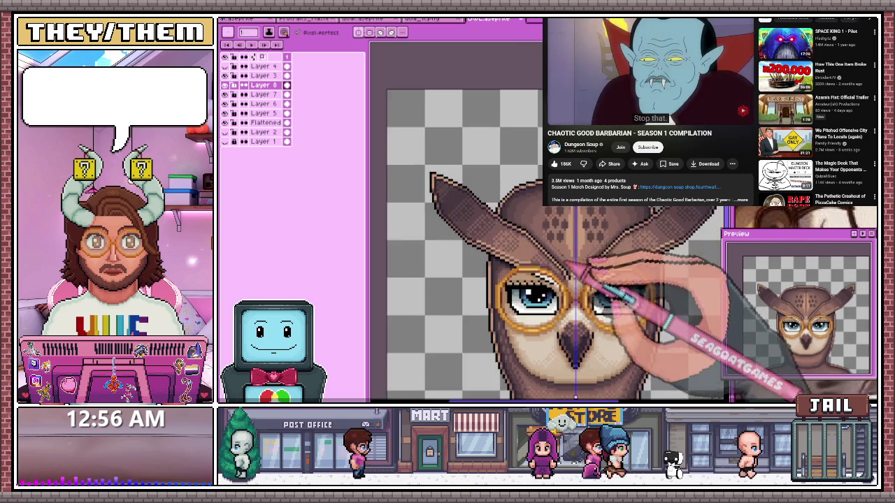
{"action": "scroll", "coordinate": [559, 259], "scroll_direction": "down", "scroll_amount": 1}
{"action": "scroll", "coordinate": [563, 259], "scroll_direction": "up", "scroll_amount": 1}
{"action": "scroll", "coordinate": [559, 244], "scroll_direction": "up", "scroll_amount": 1}
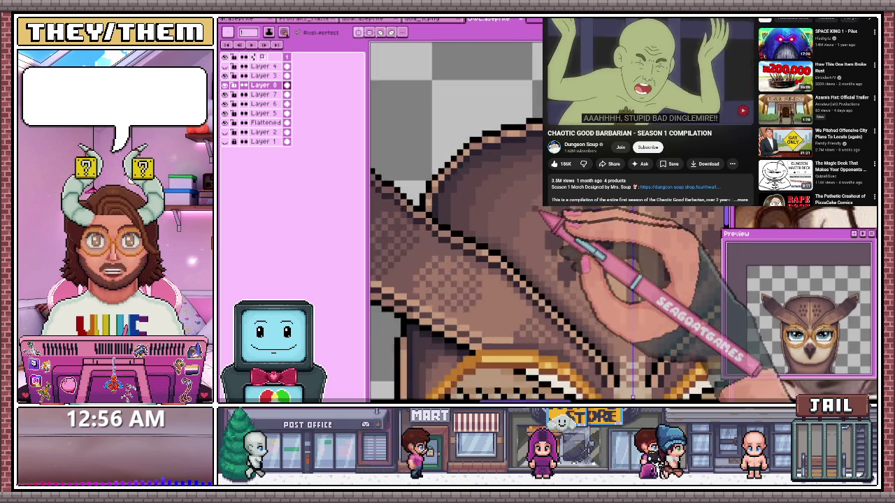
{"action": "scroll", "coordinate": [556, 224], "scroll_direction": "up", "scroll_amount": 1}
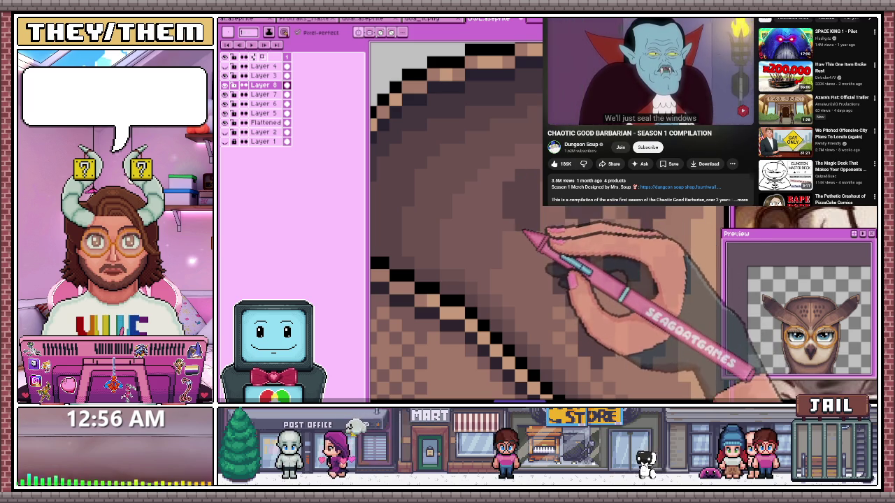
Switch painting tools with B and zoom to review the forehead spot pattern
{"action": "key", "text": "b"}
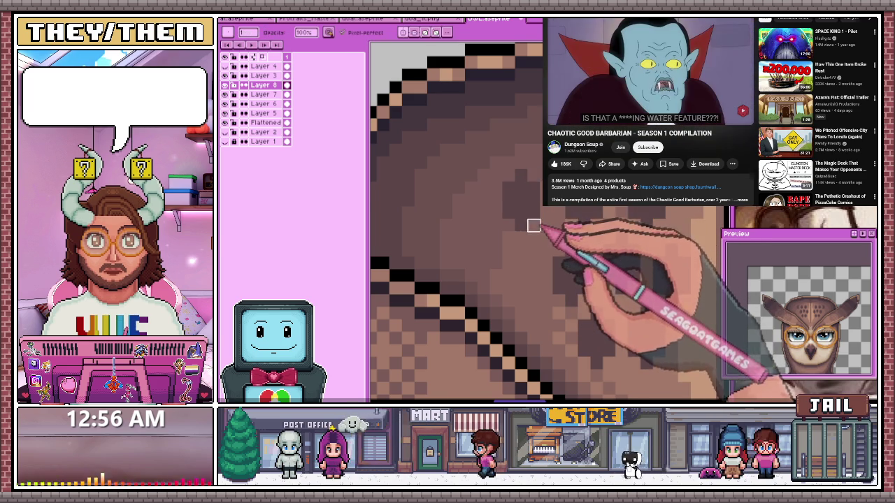
{"action": "scroll", "coordinate": [534, 225], "scroll_direction": "down", "scroll_amount": 2}
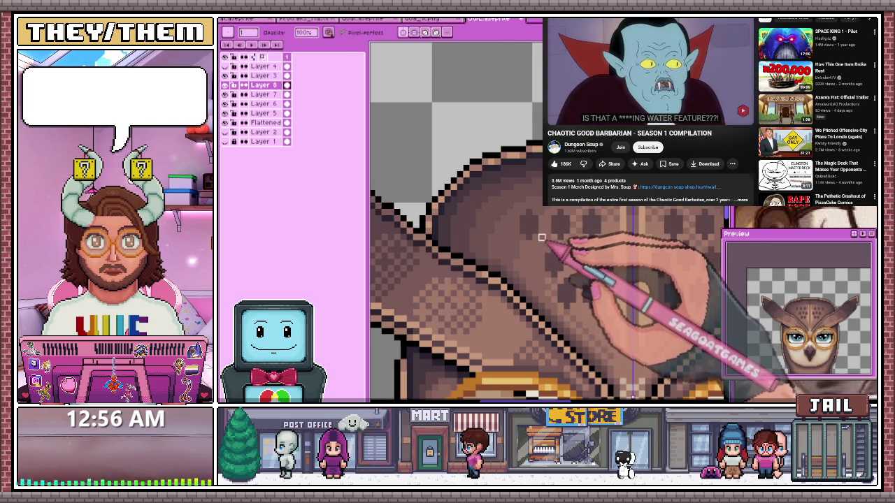
{"action": "scroll", "coordinate": [529, 255], "scroll_direction": "up", "scroll_amount": 2}
{"action": "scroll", "coordinate": [531, 259], "scroll_direction": "down", "scroll_amount": 2}
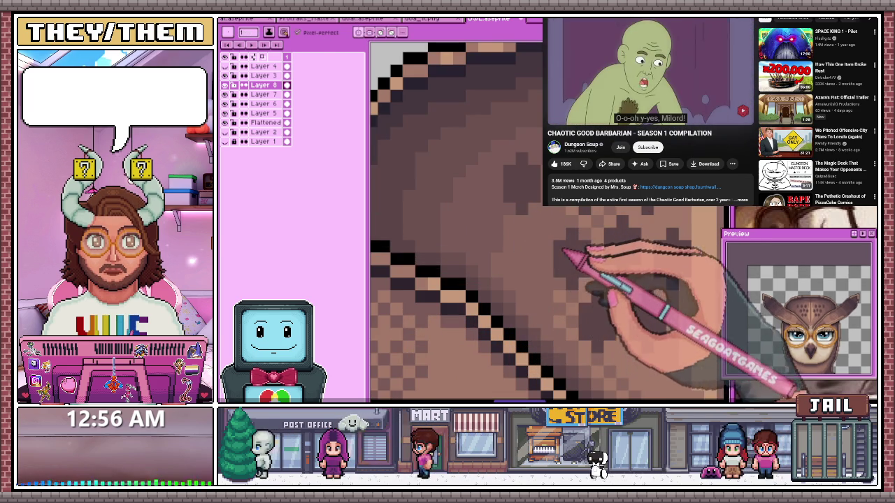
{"action": "scroll", "coordinate": [559, 231], "scroll_direction": "down", "scroll_amount": 2}
{"action": "scroll", "coordinate": [566, 231], "scroll_direction": "up", "scroll_amount": 2}
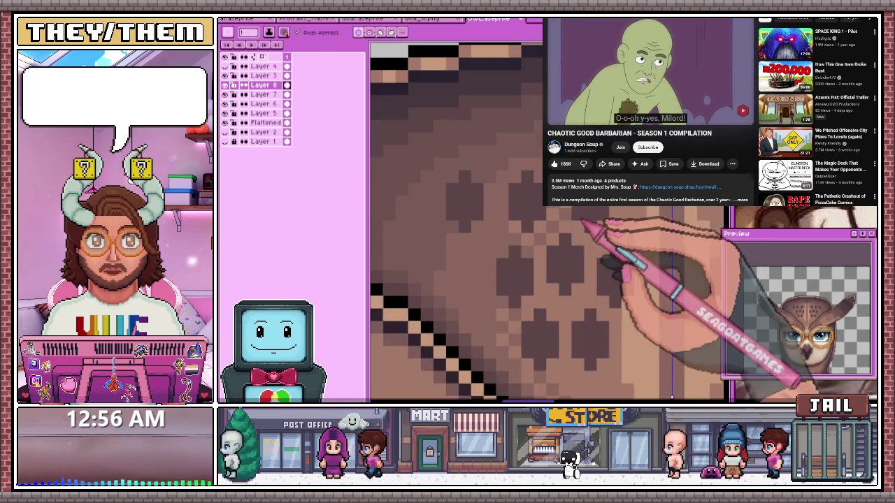
{"action": "scroll", "coordinate": [566, 231], "scroll_direction": "up", "scroll_amount": 2}
Select a small block of forehead spots and nudge it up and left one pixel
{"action": "key", "text": "m"}
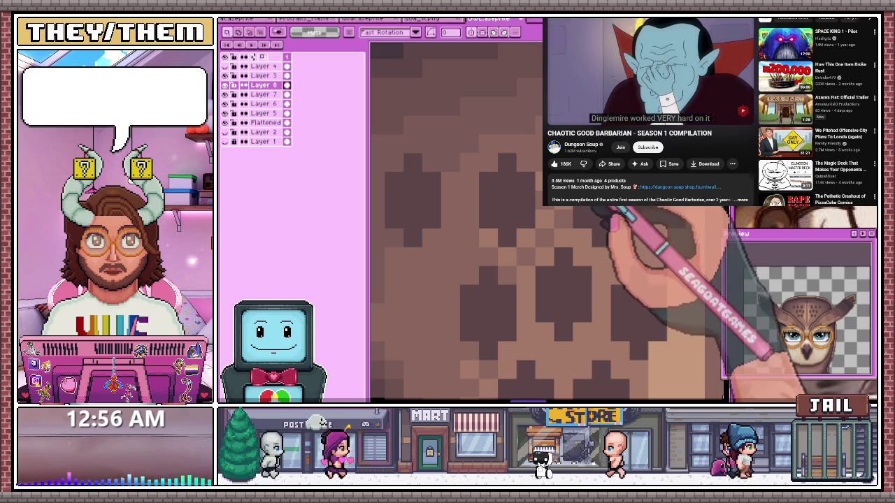
{"action": "left_click_drag", "start_coordinate": [574, 201], "coordinate": [602, 241]}
{"action": "mouse_move", "coordinate": [570, 267]}
{"action": "left_mouse_down"}
{"action": "mouse_move", "coordinate": [570, 248]}
{"action": "mouse_move", "coordinate": [589, 267]}
{"action": "left_mouse_up"}
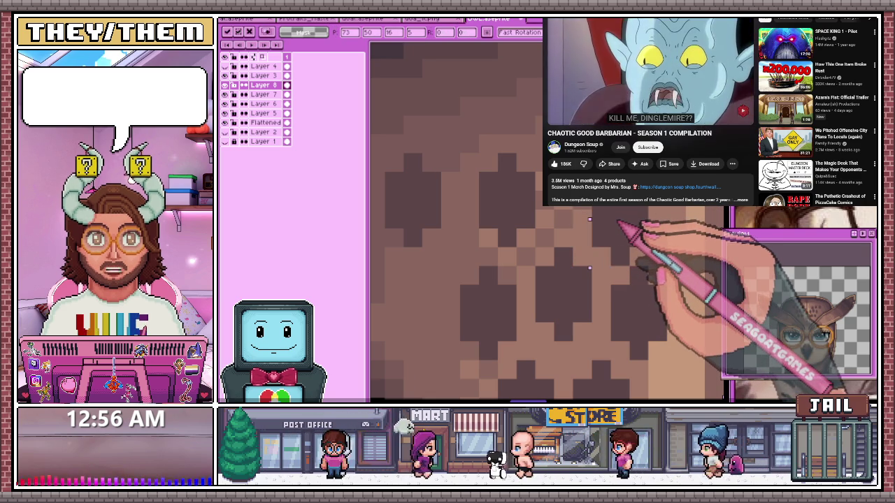
{"action": "left_click_drag", "start_coordinate": [590, 267], "coordinate": [571, 267]}
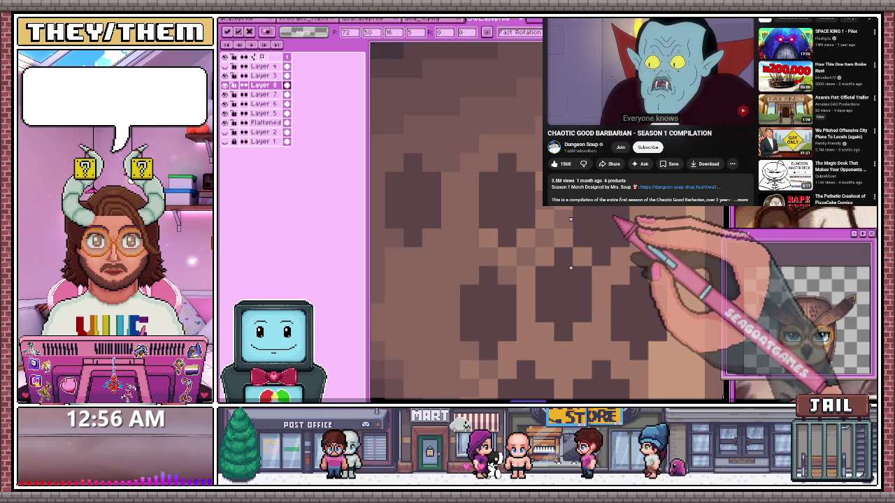
{"action": "scroll", "coordinate": [571, 249], "scroll_direction": "down", "scroll_amount": 1}
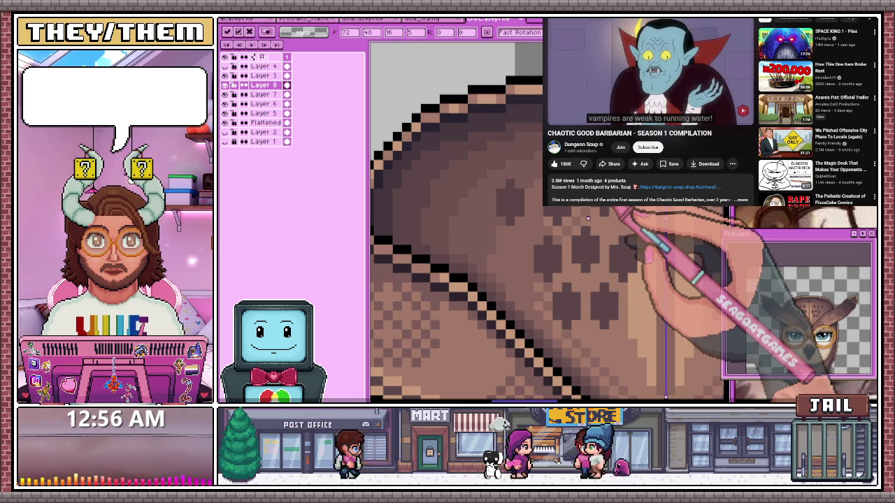
Shift a larger block of forehead spots into line, then deselect to commit
{"action": "left_click_drag", "start_coordinate": [587, 218], "coordinate": [525, 227]}
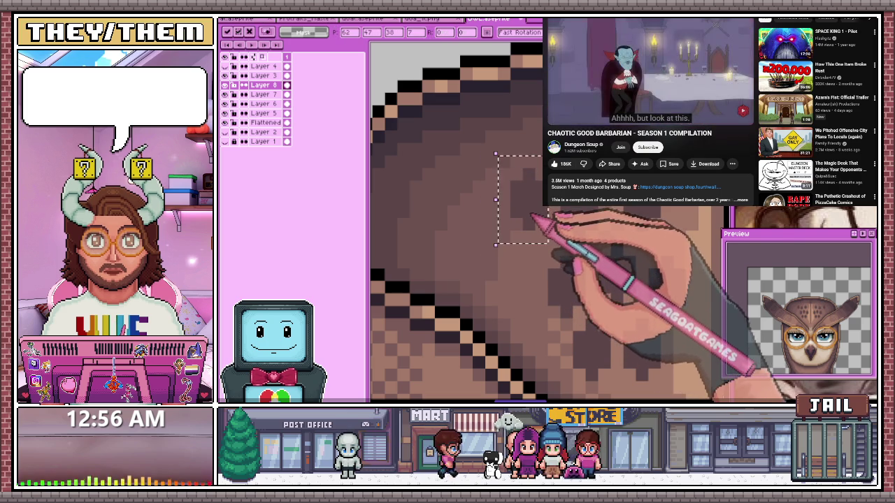
{"action": "key", "text": "ctrl+d"}
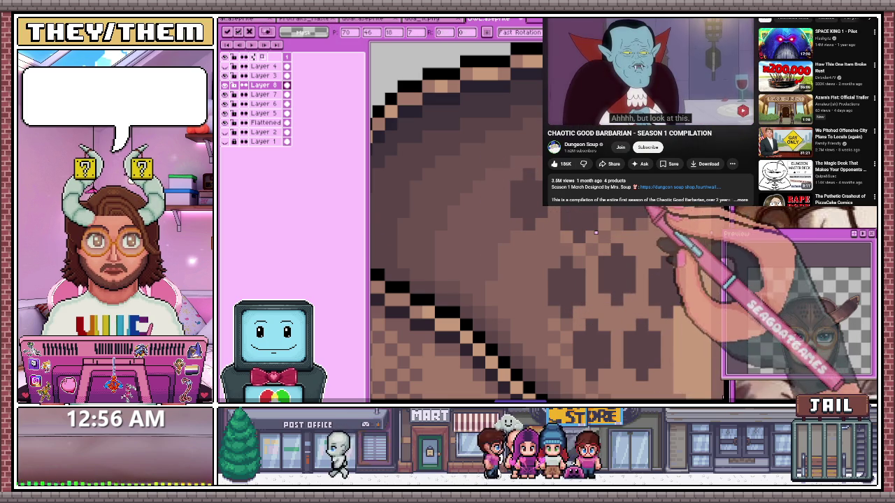
{"action": "scroll", "coordinate": [589, 241], "scroll_direction": "down", "scroll_amount": 2}
{"action": "scroll", "coordinate": [590, 241], "scroll_direction": "down", "scroll_amount": 1}
{"action": "scroll", "coordinate": [623, 245], "scroll_direction": "down", "scroll_amount": 1}
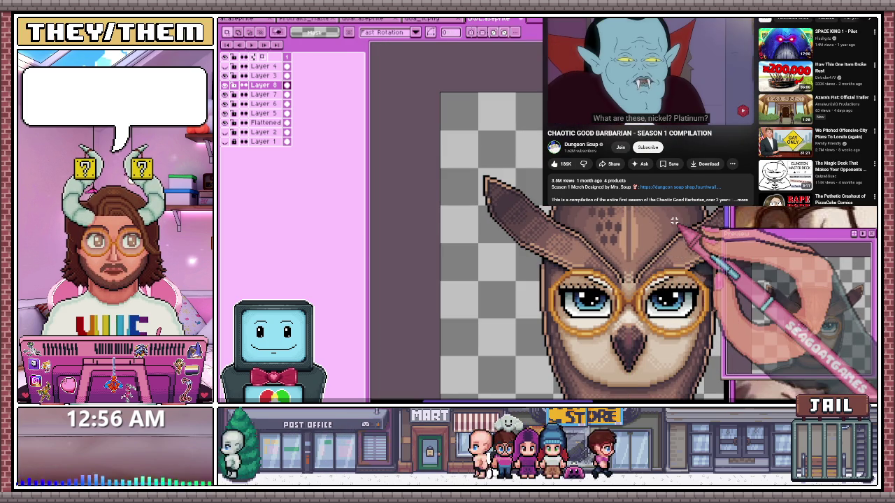
Dot dark brown diamond spots across the forehead feathers above the glasses with the pencil
{"action": "scroll", "coordinate": [458, 187], "scroll_direction": "up", "scroll_amount": 2}
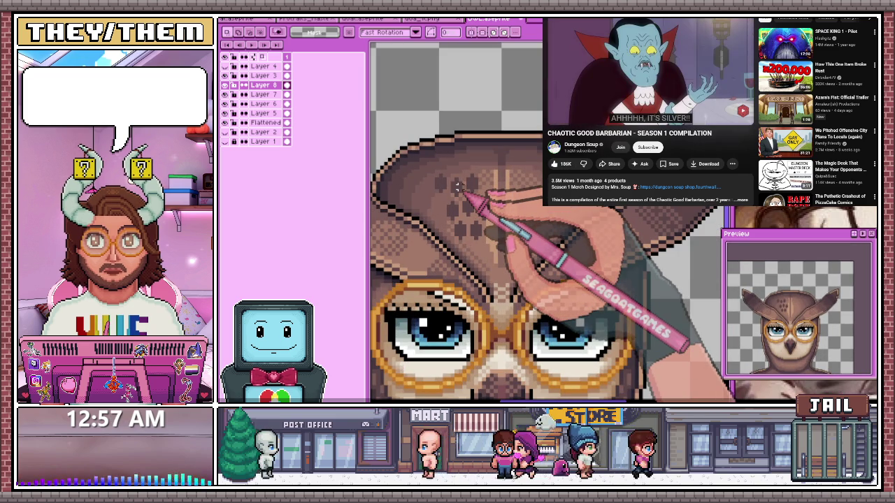
{"action": "scroll", "coordinate": [458, 187], "scroll_direction": "up", "scroll_amount": 1}
{"action": "scroll", "coordinate": [472, 191], "scroll_direction": "up", "scroll_amount": 1}
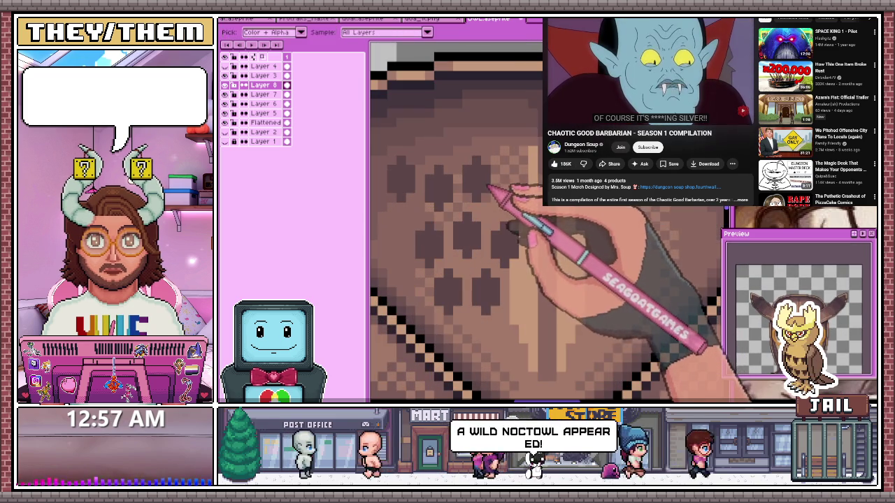
{"action": "key", "text": "b"}
{"action": "scroll", "coordinate": [483, 194], "scroll_direction": "up", "scroll_amount": 1}
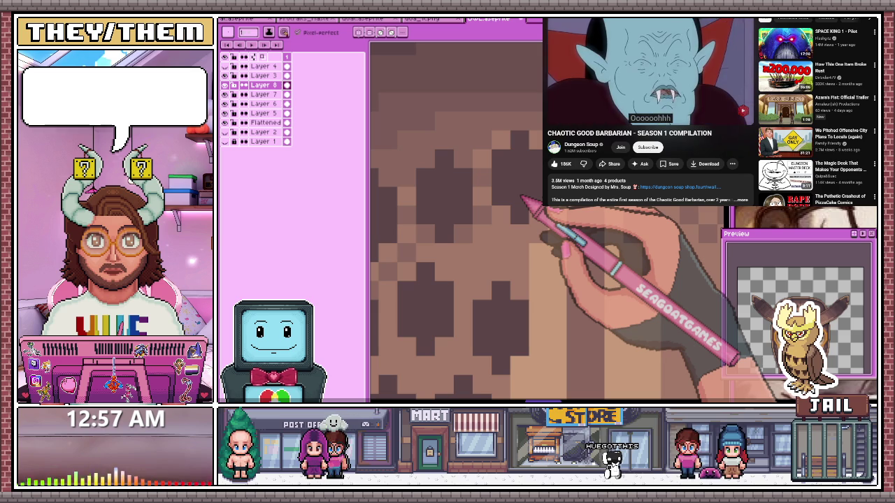
{"action": "scroll", "coordinate": [523, 199], "scroll_direction": "down", "scroll_amount": 2}
{"action": "scroll", "coordinate": [517, 210], "scroll_direction": "down", "scroll_amount": 2}
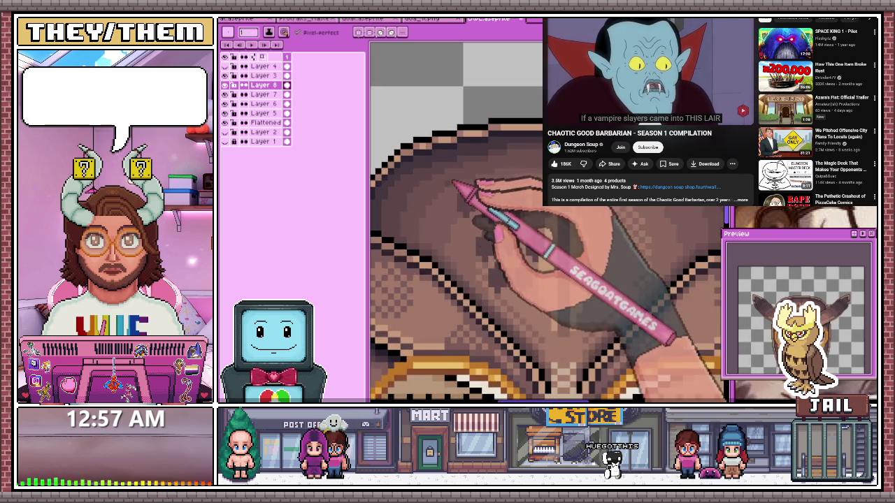
{"action": "scroll", "coordinate": [482, 188], "scroll_direction": "up", "scroll_amount": 3}
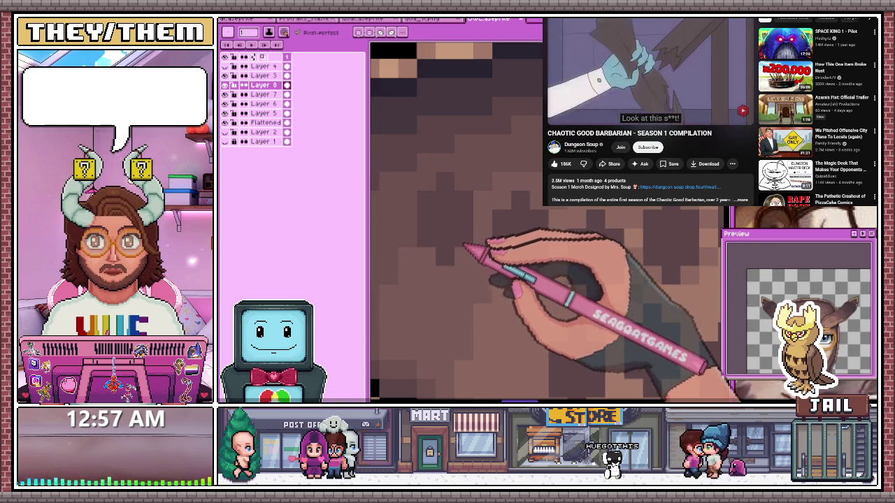
{"action": "scroll", "coordinate": [461, 255], "scroll_direction": "down", "scroll_amount": 2}
{"action": "scroll", "coordinate": [482, 251], "scroll_direction": "down", "scroll_amount": 2}
{"action": "scroll", "coordinate": [497, 248], "scroll_direction": "down", "scroll_amount": 1}
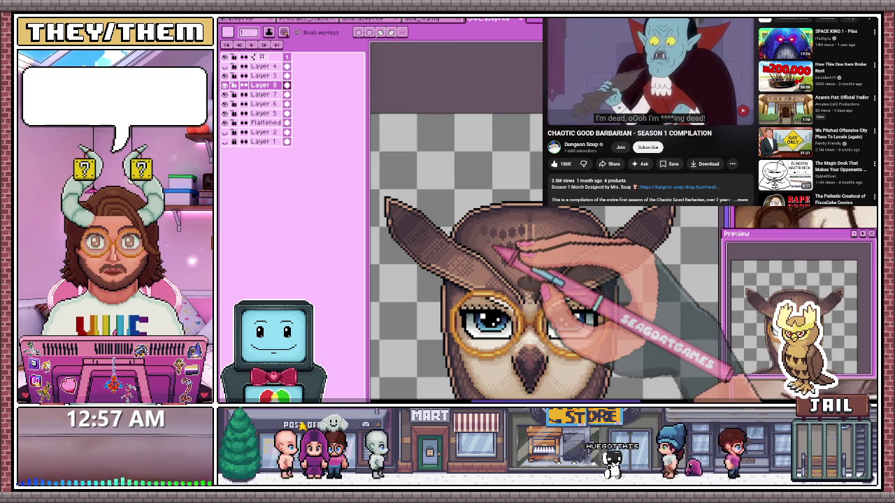
{"action": "scroll", "coordinate": [493, 249], "scroll_direction": "up", "scroll_amount": 2}
{"action": "scroll", "coordinate": [499, 252], "scroll_direction": "up", "scroll_amount": 1}
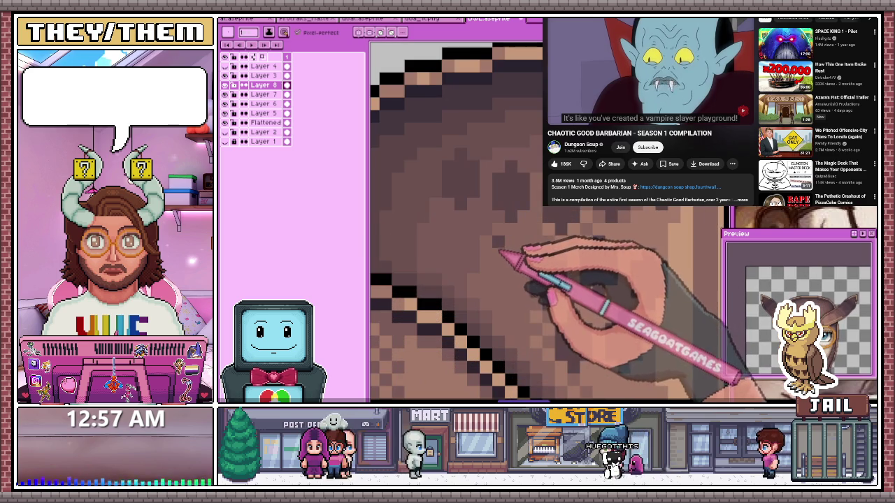
{"action": "scroll", "coordinate": [510, 252], "scroll_direction": "down", "scroll_amount": 2}
{"action": "scroll", "coordinate": [569, 240], "scroll_direction": "up", "scroll_amount": 2}
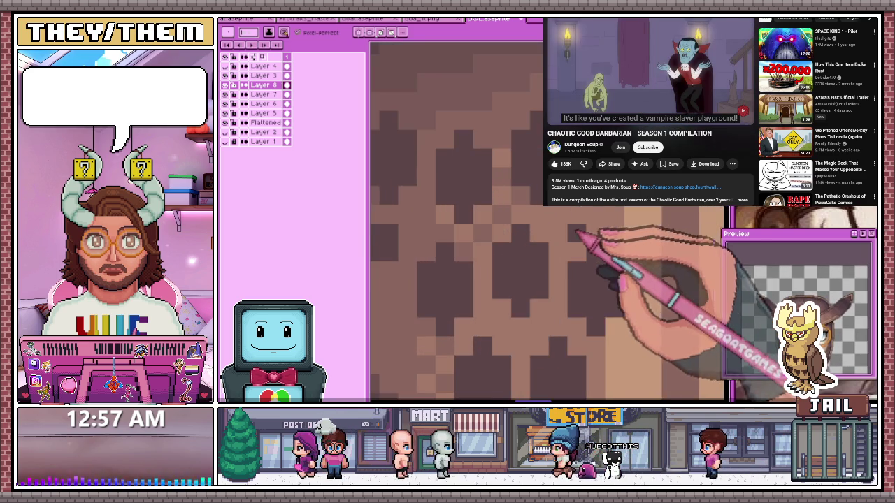
{"action": "scroll", "coordinate": [580, 222], "scroll_direction": "down", "scroll_amount": 2}
{"action": "scroll", "coordinate": [516, 176], "scroll_direction": "up", "scroll_amount": 1}
{"action": "scroll", "coordinate": [506, 156], "scroll_direction": "up", "scroll_amount": 1}
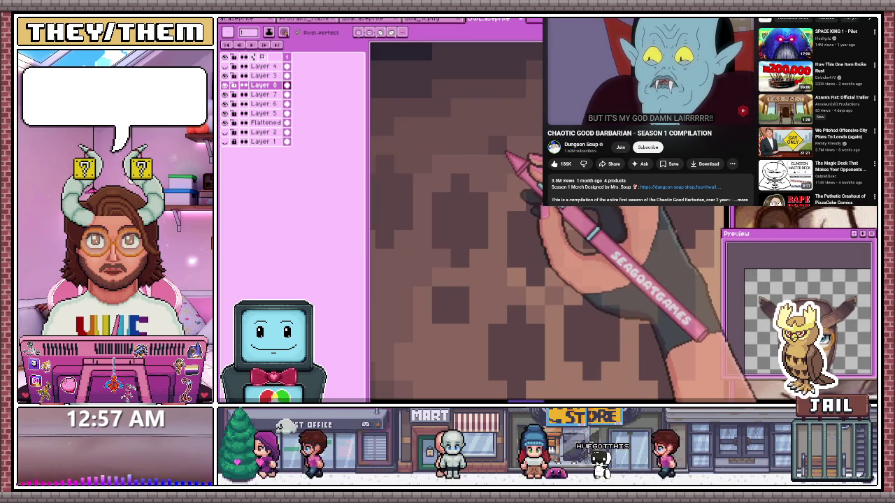
{"action": "scroll", "coordinate": [516, 155], "scroll_direction": "down", "scroll_amount": 2}
{"action": "scroll", "coordinate": [503, 192], "scroll_direction": "up", "scroll_amount": 1}
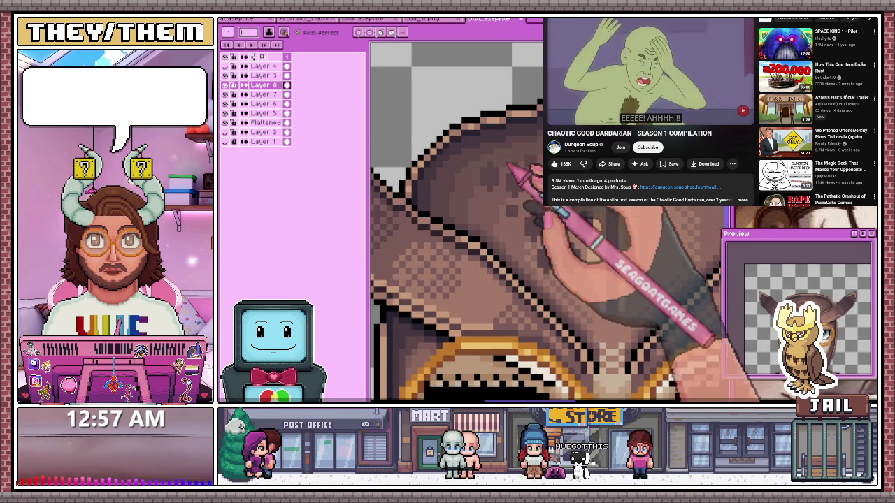
{"action": "scroll", "coordinate": [514, 203], "scroll_direction": "up", "scroll_amount": 1}
{"action": "scroll", "coordinate": [552, 224], "scroll_direction": "down", "scroll_amount": 1}
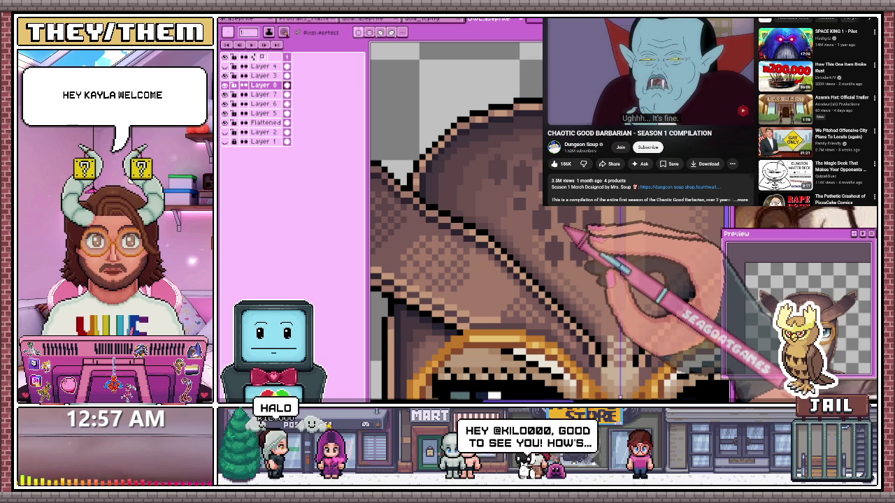
{"action": "scroll", "coordinate": [545, 221], "scroll_direction": "down", "scroll_amount": 1}
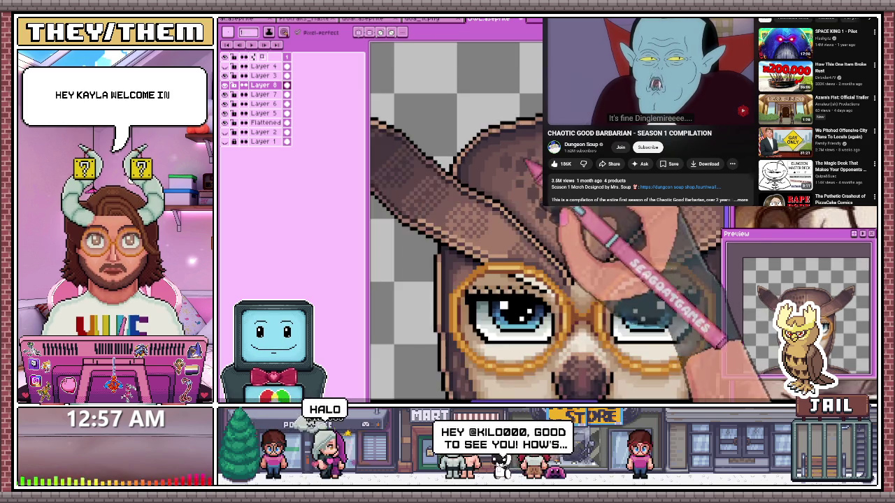
{"action": "scroll", "coordinate": [545, 220], "scroll_direction": "down", "scroll_amount": 1}
{"action": "scroll", "coordinate": [545, 221], "scroll_direction": "down", "scroll_amount": 1}
{"action": "scroll", "coordinate": [545, 220], "scroll_direction": "down", "scroll_amount": 1}
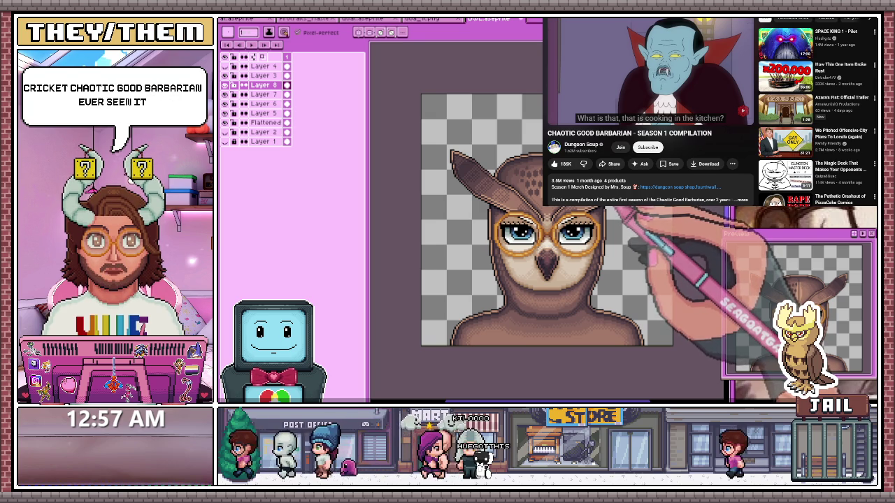
{"action": "scroll", "coordinate": [534, 169], "scroll_direction": "up", "scroll_amount": 1}
{"action": "scroll", "coordinate": [534, 170], "scroll_direction": "up", "scroll_amount": 1}
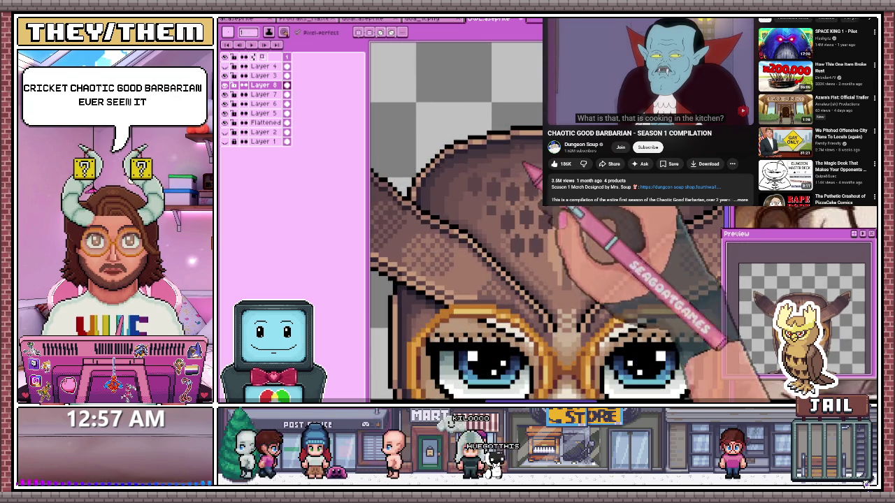
{"action": "scroll", "coordinate": [534, 170], "scroll_direction": "up", "scroll_amount": 1}
{"action": "scroll", "coordinate": [533, 169], "scroll_direction": "down", "scroll_amount": 1}
{"action": "scroll", "coordinate": [527, 180], "scroll_direction": "up", "scroll_amount": 2}
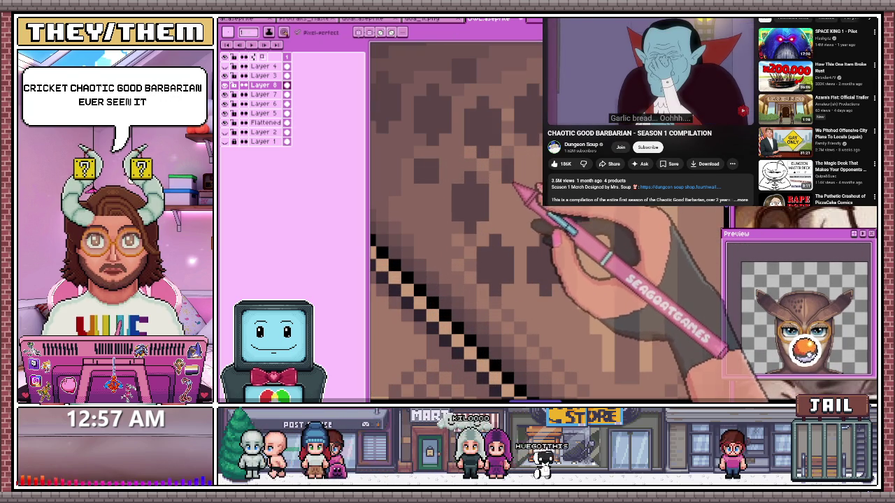
{"action": "scroll", "coordinate": [522, 177], "scroll_direction": "down", "scroll_amount": 1}
{"action": "scroll", "coordinate": [521, 178], "scroll_direction": "up", "scroll_amount": 1}
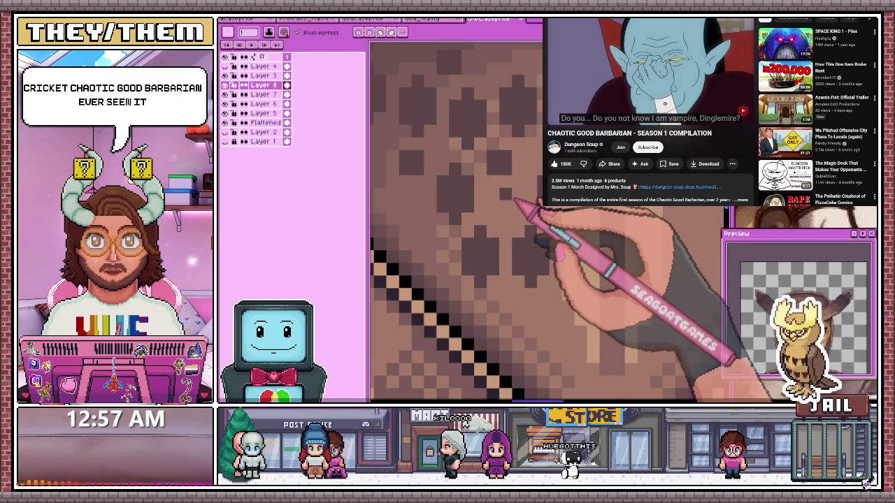
{"action": "scroll", "coordinate": [528, 199], "scroll_direction": "down", "scroll_amount": 1}
{"action": "scroll", "coordinate": [529, 205], "scroll_direction": "down", "scroll_amount": 2}
{"action": "scroll", "coordinate": [529, 205], "scroll_direction": "down", "scroll_amount": 1}
{"action": "scroll", "coordinate": [524, 213], "scroll_direction": "up", "scroll_amount": 2}
{"action": "scroll", "coordinate": [521, 224], "scroll_direction": "up", "scroll_amount": 1}
{"action": "scroll", "coordinate": [516, 211], "scroll_direction": "up", "scroll_amount": 2}
{"action": "scroll", "coordinate": [516, 218], "scroll_direction": "down", "scroll_amount": 1}
{"action": "scroll", "coordinate": [514, 217], "scroll_direction": "down", "scroll_amount": 1}
{"action": "scroll", "coordinate": [517, 218], "scroll_direction": "up", "scroll_amount": 1}
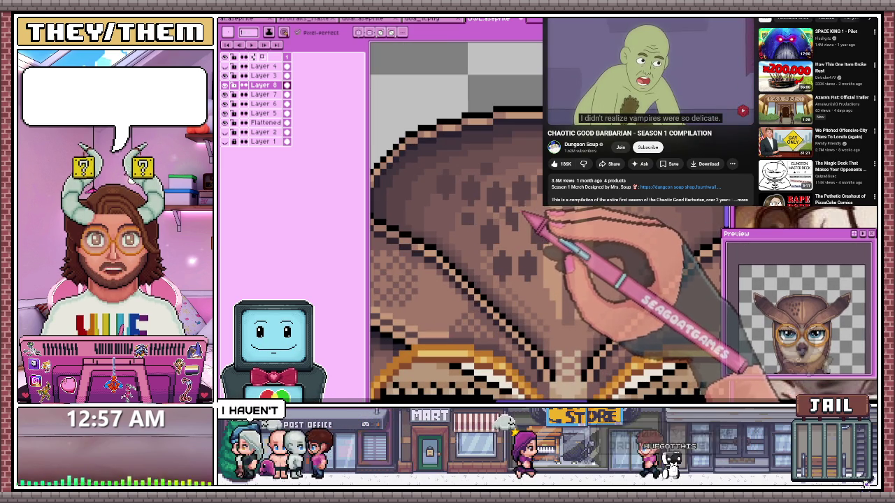
{"action": "scroll", "coordinate": [520, 216], "scroll_direction": "up", "scroll_amount": 1}
{"action": "scroll", "coordinate": [517, 224], "scroll_direction": "down", "scroll_amount": 1}
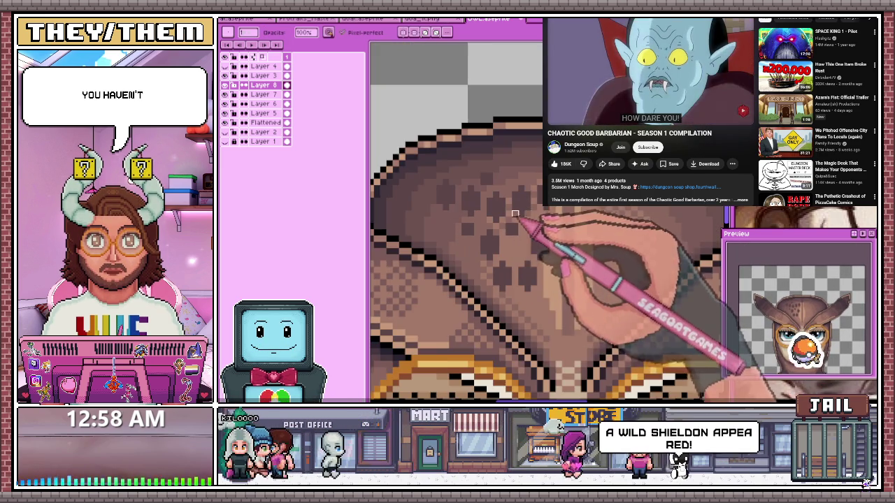
{"action": "scroll", "coordinate": [519, 238], "scroll_direction": "up", "scroll_amount": 1}
{"action": "scroll", "coordinate": [521, 231], "scroll_direction": "down", "scroll_amount": 2}
{"action": "scroll", "coordinate": [523, 221], "scroll_direction": "up", "scroll_amount": 1}
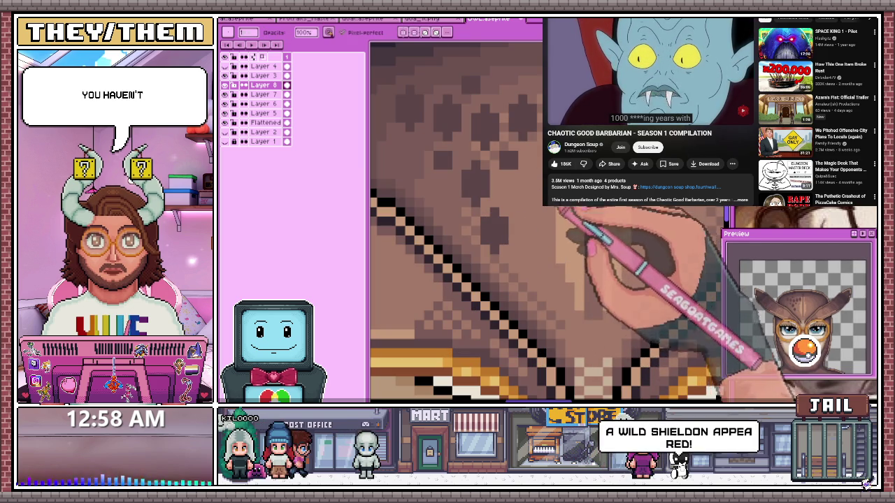
{"action": "scroll", "coordinate": [532, 175], "scroll_direction": "up", "scroll_amount": 2}
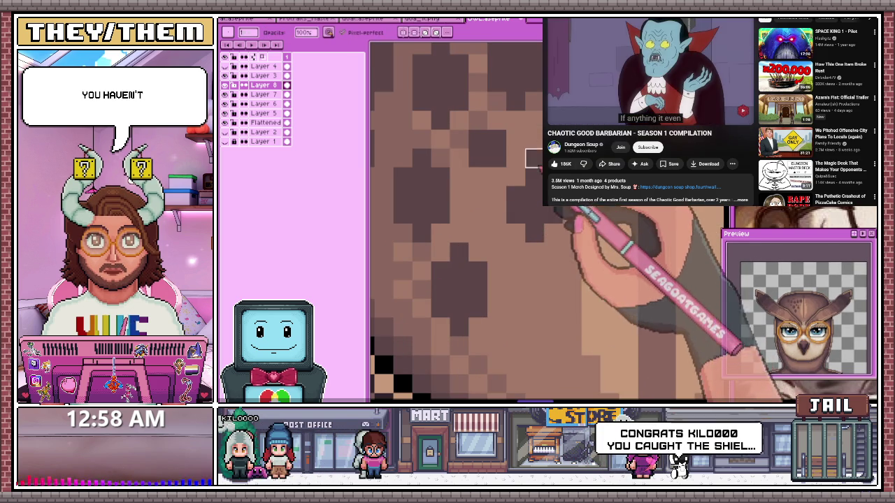
Erase stray pixels and redraw spots to refine the staggered diamond pattern on the forehead
{"action": "key", "text": "e"}
{"action": "scroll", "coordinate": [545, 231], "scroll_direction": "down", "scroll_amount": 2}
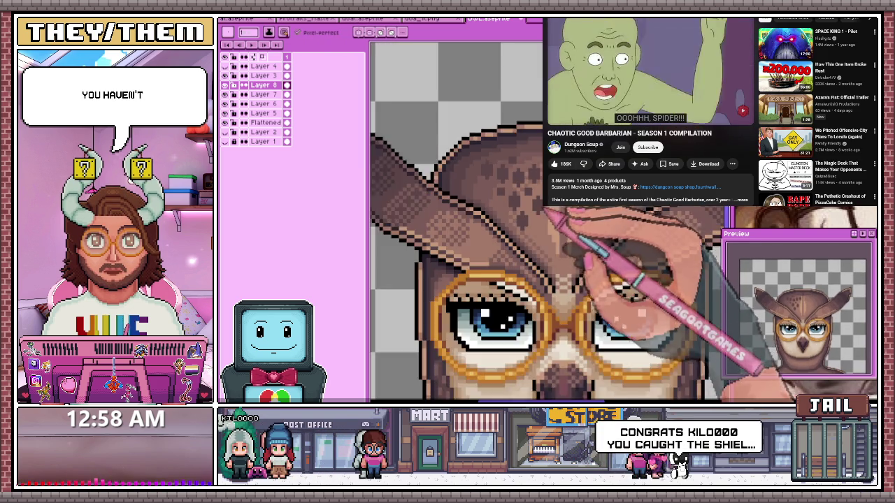
{"action": "scroll", "coordinate": [577, 231], "scroll_direction": "up", "scroll_amount": 2}
{"action": "scroll", "coordinate": [552, 223], "scroll_direction": "down", "scroll_amount": 2}
{"action": "scroll", "coordinate": [531, 230], "scroll_direction": "up", "scroll_amount": 1}
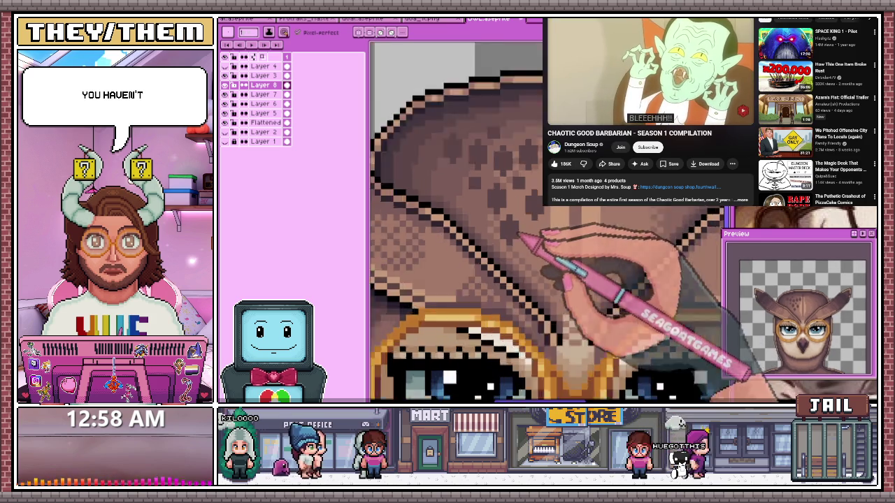
{"action": "scroll", "coordinate": [524, 235], "scroll_direction": "up", "scroll_amount": 1}
{"action": "key", "text": "b"}
{"action": "key", "text": "e"}
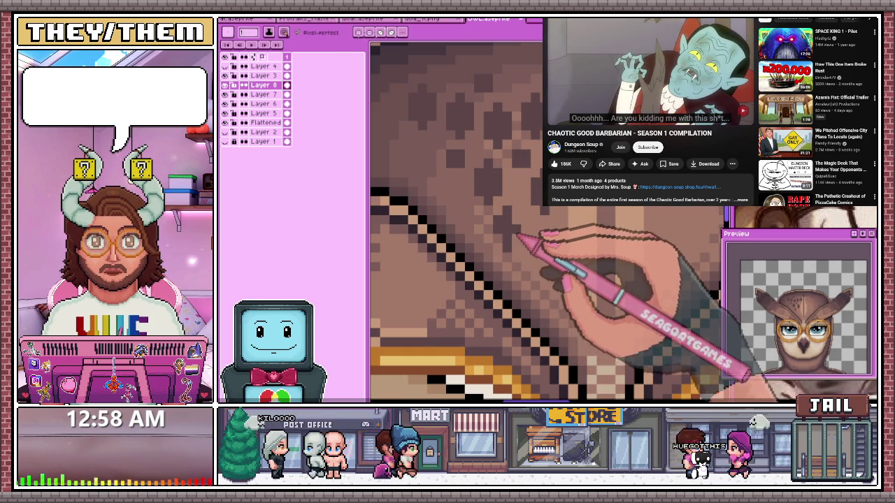
{"action": "scroll", "coordinate": [516, 244], "scroll_direction": "down", "scroll_amount": 1}
{"action": "scroll", "coordinate": [536, 219], "scroll_direction": "down", "scroll_amount": 1}
{"action": "scroll", "coordinate": [529, 240], "scroll_direction": "up", "scroll_amount": 1}
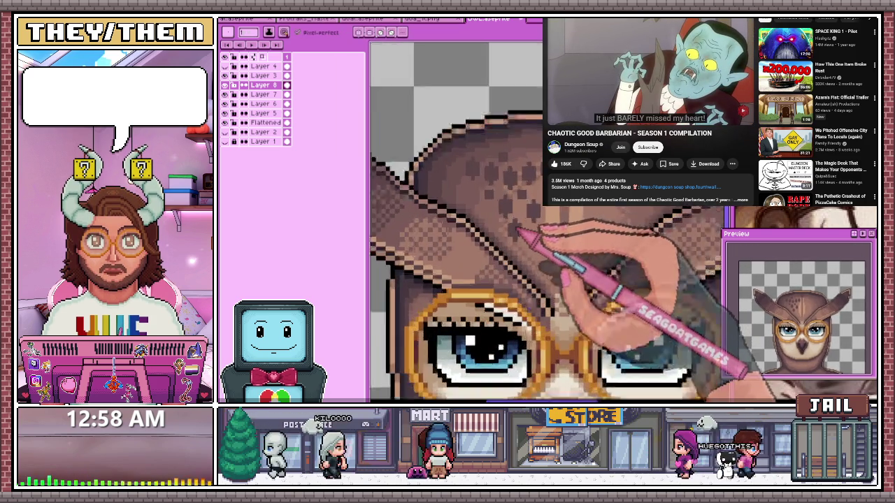
{"action": "scroll", "coordinate": [536, 216], "scroll_direction": "up", "scroll_amount": 1}
{"action": "scroll", "coordinate": [521, 222], "scroll_direction": "down", "scroll_amount": 1}
{"action": "scroll", "coordinate": [532, 213], "scroll_direction": "up", "scroll_amount": 1}
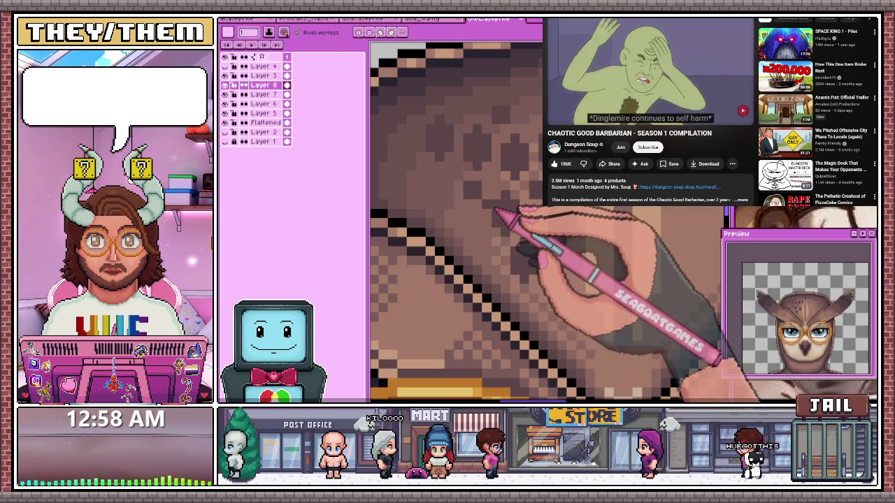
{"action": "scroll", "coordinate": [539, 211], "scroll_direction": "down", "scroll_amount": 1}
{"action": "scroll", "coordinate": [504, 199], "scroll_direction": "up", "scroll_amount": 1}
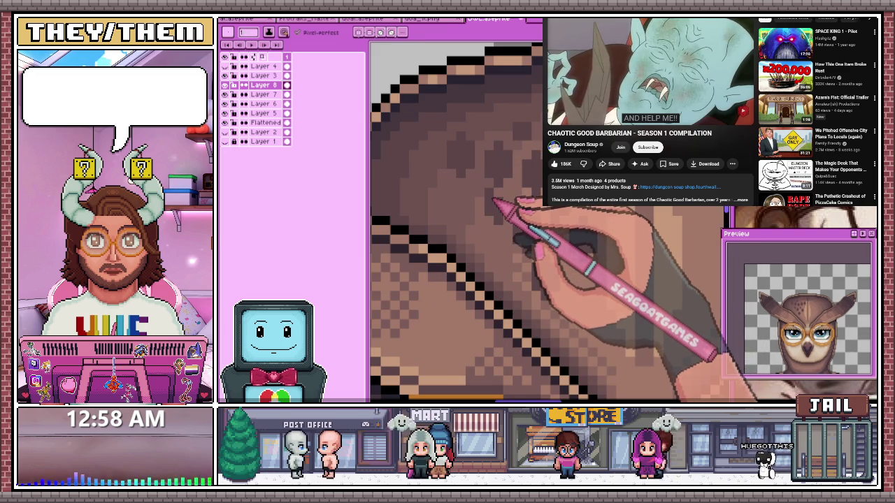
{"action": "key", "text": "b"}
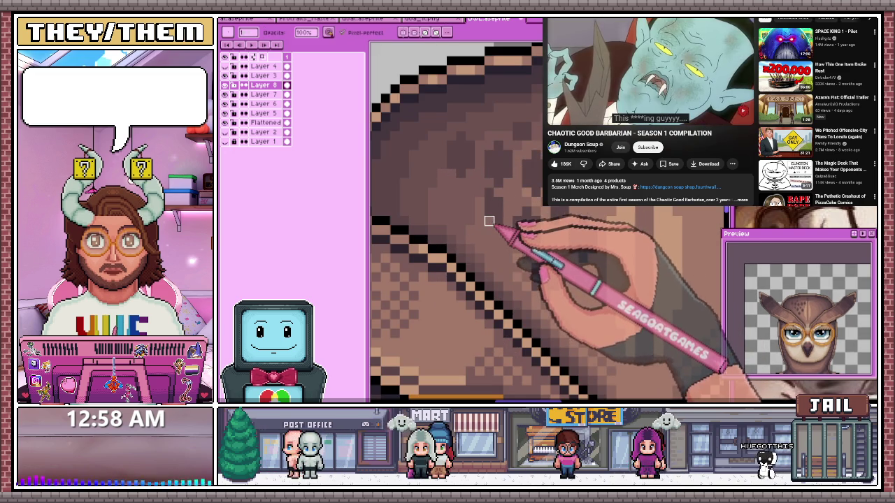
{"action": "key", "text": "e"}
{"action": "scroll", "coordinate": [489, 193], "scroll_direction": "down", "scroll_amount": 1}
{"action": "scroll", "coordinate": [496, 231], "scroll_direction": "down", "scroll_amount": 1}
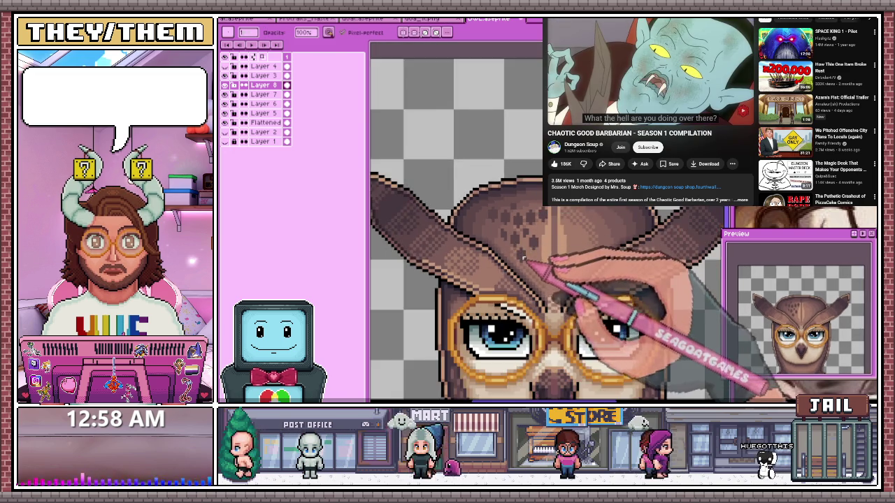
{"action": "scroll", "coordinate": [517, 223], "scroll_direction": "up", "scroll_amount": 1}
{"action": "scroll", "coordinate": [523, 215], "scroll_direction": "up", "scroll_amount": 1}
{"action": "scroll", "coordinate": [529, 234], "scroll_direction": "up", "scroll_amount": 1}
{"action": "key", "text": "e"}
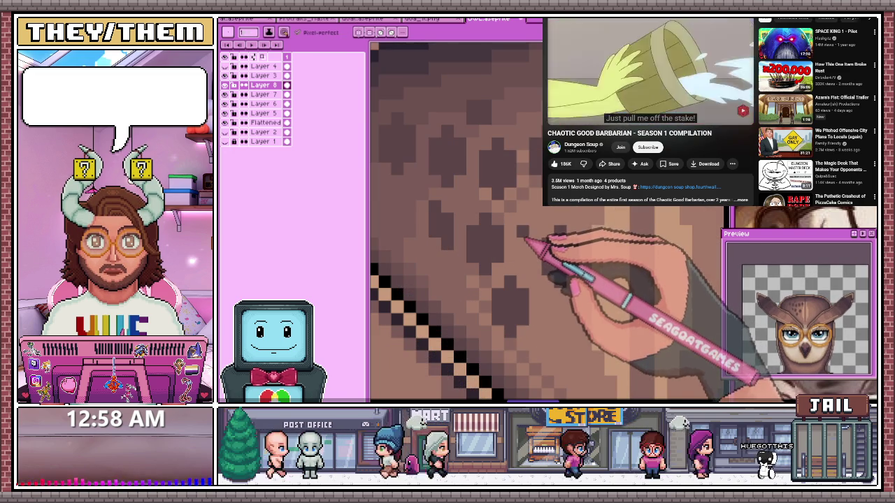
{"action": "key", "text": "b"}
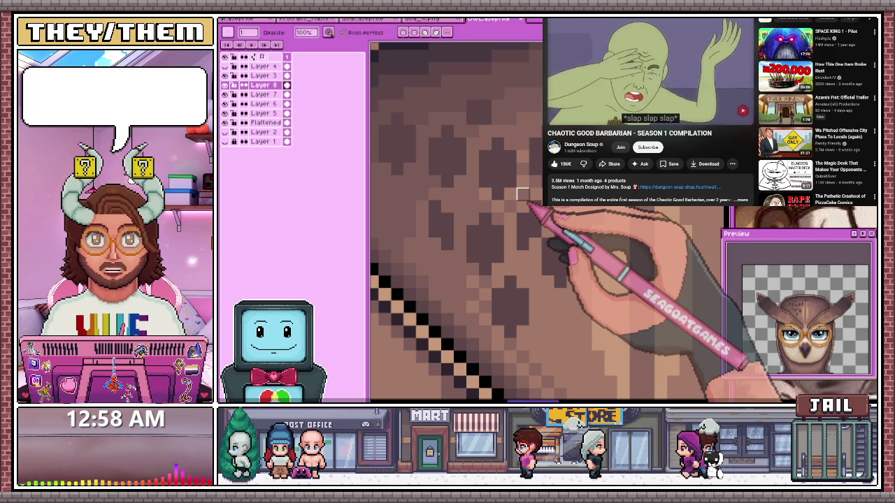
{"action": "scroll", "coordinate": [510, 94], "scroll_direction": "down", "scroll_amount": 2}
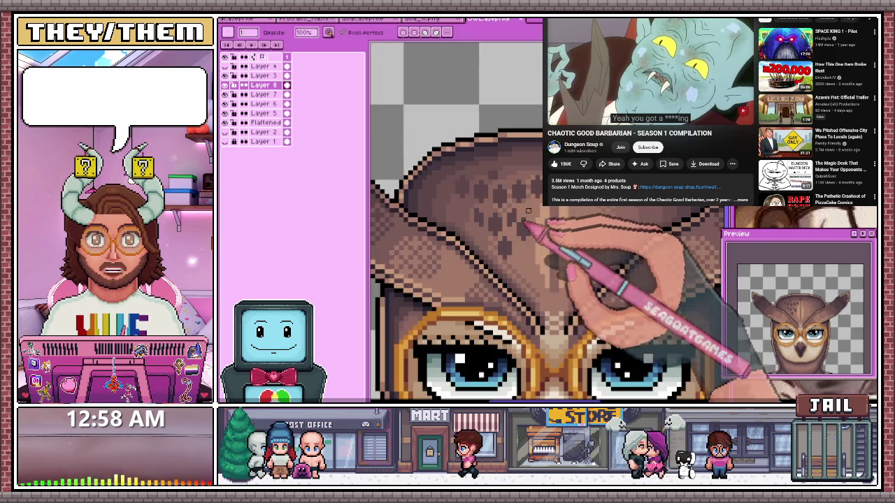
{"action": "scroll", "coordinate": [526, 232], "scroll_direction": "down", "scroll_amount": 2}
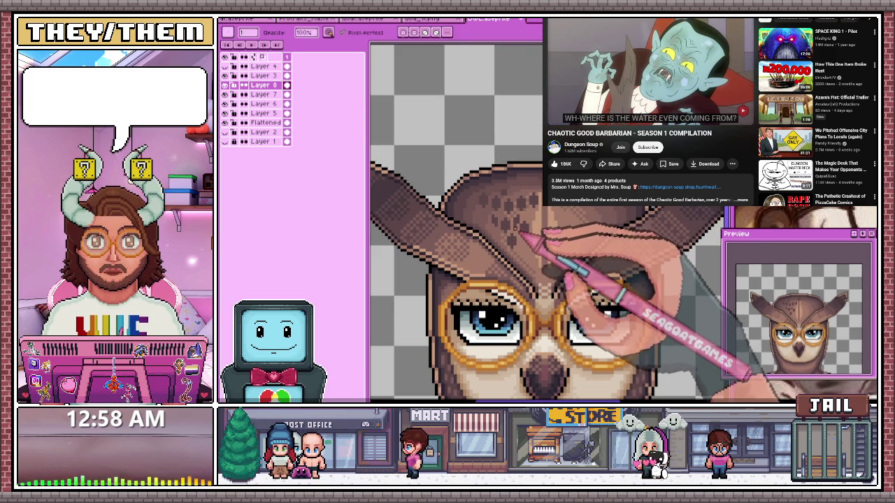
{"action": "scroll", "coordinate": [518, 224], "scroll_direction": "up", "scroll_amount": 1}
{"action": "scroll", "coordinate": [517, 223], "scroll_direction": "down", "scroll_amount": 3}
{"action": "scroll", "coordinate": [512, 223], "scroll_direction": "up", "scroll_amount": 2}
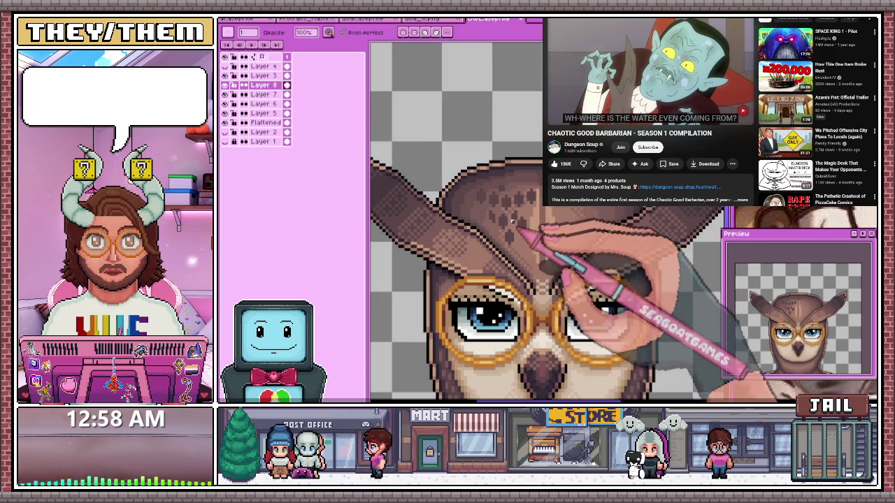
{"action": "scroll", "coordinate": [481, 173], "scroll_direction": "up", "scroll_amount": 2}
{"action": "scroll", "coordinate": [509, 189], "scroll_direction": "up", "scroll_amount": 1}
{"action": "scroll", "coordinate": [517, 202], "scroll_direction": "down", "scroll_amount": 1}
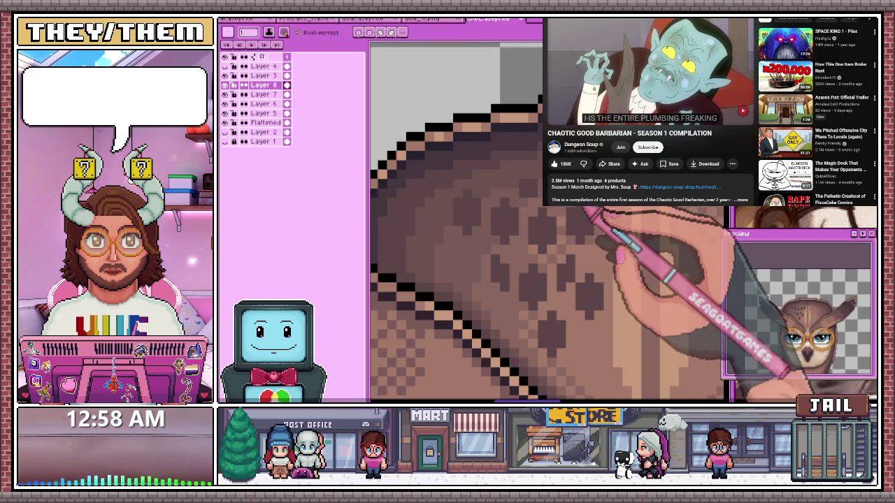
{"action": "scroll", "coordinate": [517, 210], "scroll_direction": "down", "scroll_amount": 3}
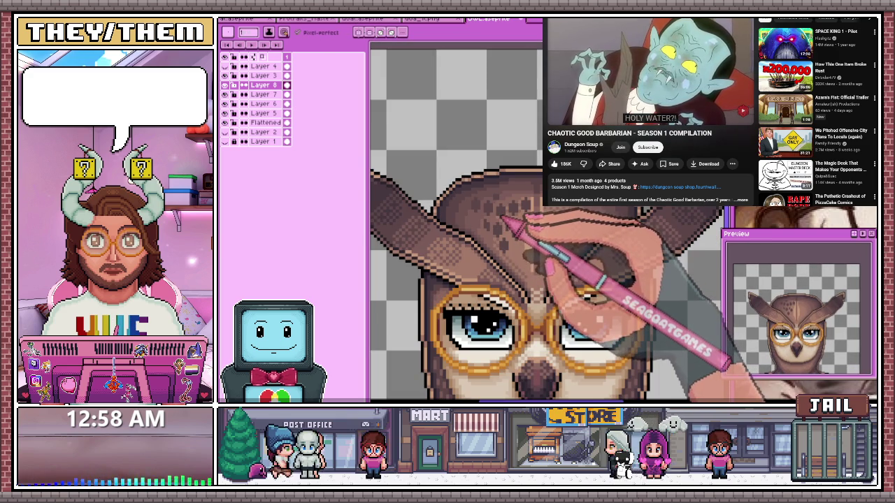
{"action": "scroll", "coordinate": [508, 238], "scroll_direction": "up", "scroll_amount": 3}
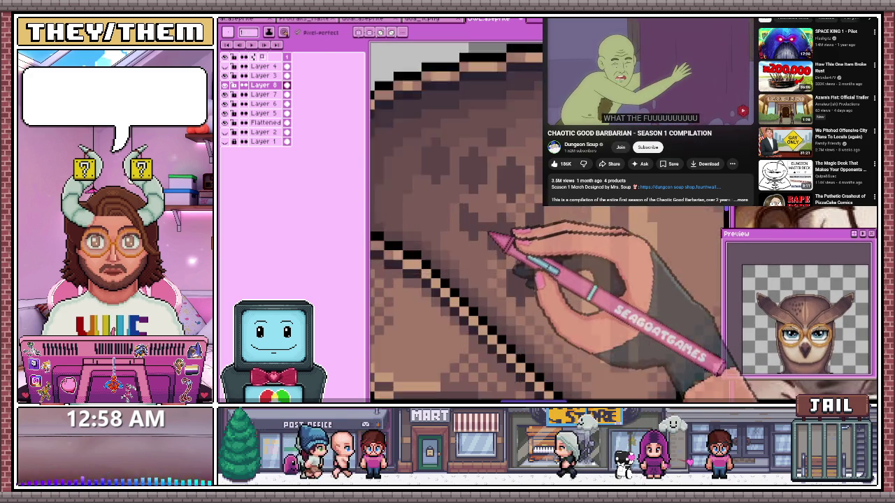
{"action": "scroll", "coordinate": [458, 192], "scroll_direction": "up", "scroll_amount": 1}
{"action": "scroll", "coordinate": [468, 225], "scroll_direction": "up", "scroll_amount": 1}
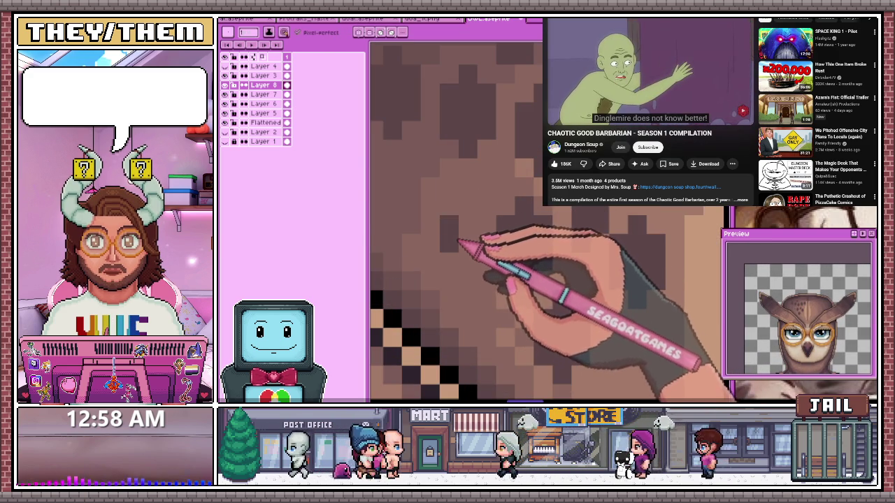
{"action": "scroll", "coordinate": [468, 225], "scroll_direction": "down", "scroll_amount": 2}
{"action": "scroll", "coordinate": [479, 210], "scroll_direction": "down", "scroll_amount": 1}
{"action": "scroll", "coordinate": [478, 209], "scroll_direction": "down", "scroll_amount": 1}
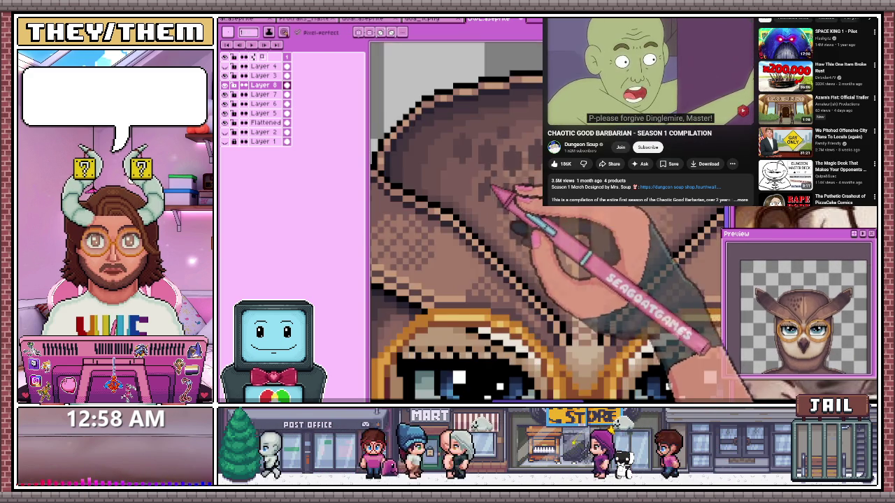
{"action": "scroll", "coordinate": [481, 213], "scroll_direction": "down", "scroll_amount": 1}
{"action": "scroll", "coordinate": [483, 218], "scroll_direction": "down", "scroll_amount": 1}
{"action": "scroll", "coordinate": [489, 213], "scroll_direction": "up", "scroll_amount": 1}
{"action": "scroll", "coordinate": [507, 220], "scroll_direction": "down", "scroll_amount": 1}
{"action": "scroll", "coordinate": [522, 223], "scroll_direction": "down", "scroll_amount": 1}
{"action": "scroll", "coordinate": [524, 210], "scroll_direction": "up", "scroll_amount": 1}
{"action": "scroll", "coordinate": [521, 199], "scroll_direction": "down", "scroll_amount": 2}
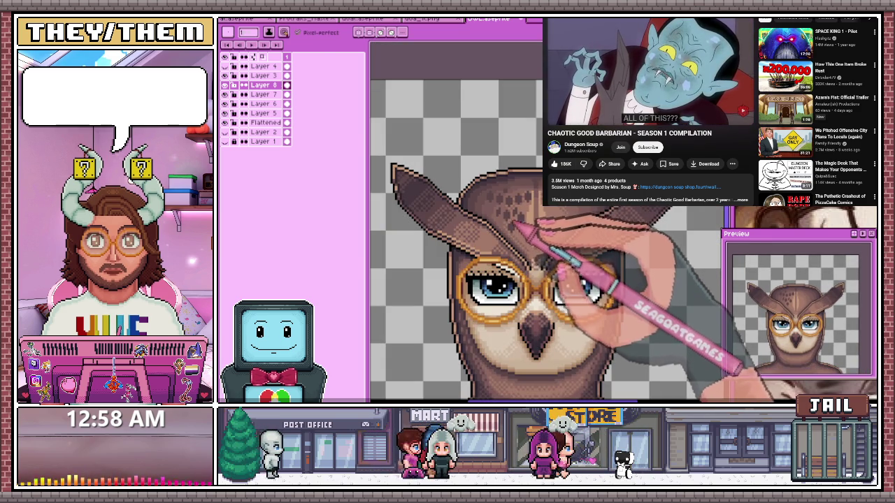
{"action": "scroll", "coordinate": [516, 221], "scroll_direction": "up", "scroll_amount": 1}
{"action": "scroll", "coordinate": [496, 206], "scroll_direction": "up", "scroll_amount": 1}
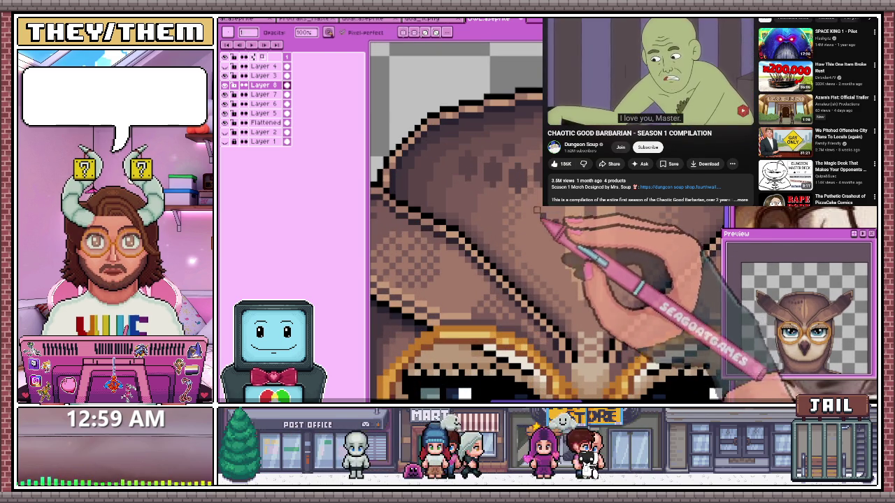
{"action": "scroll", "coordinate": [515, 163], "scroll_direction": "down", "scroll_amount": 1}
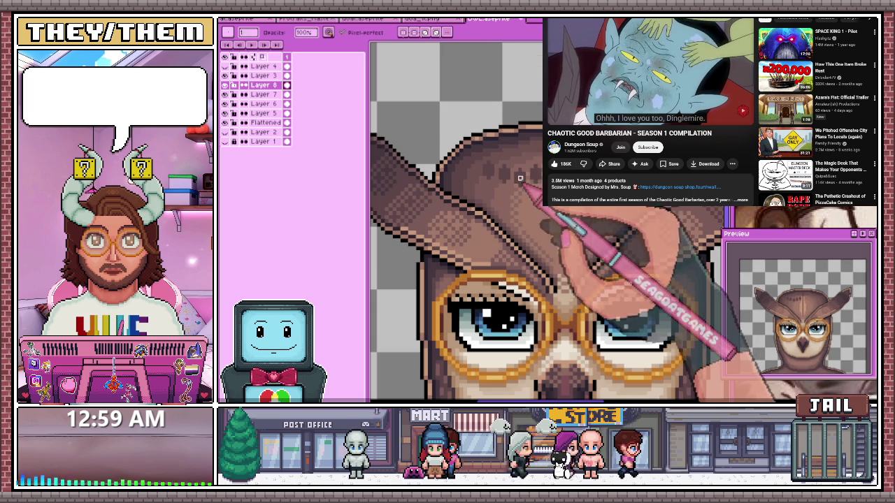
Move a block of forehead spots up and left into alignment, then deselect it
{"action": "key", "text": "m"}
{"action": "left_click_drag", "start_coordinate": [464, 169], "coordinate": [528, 232]}
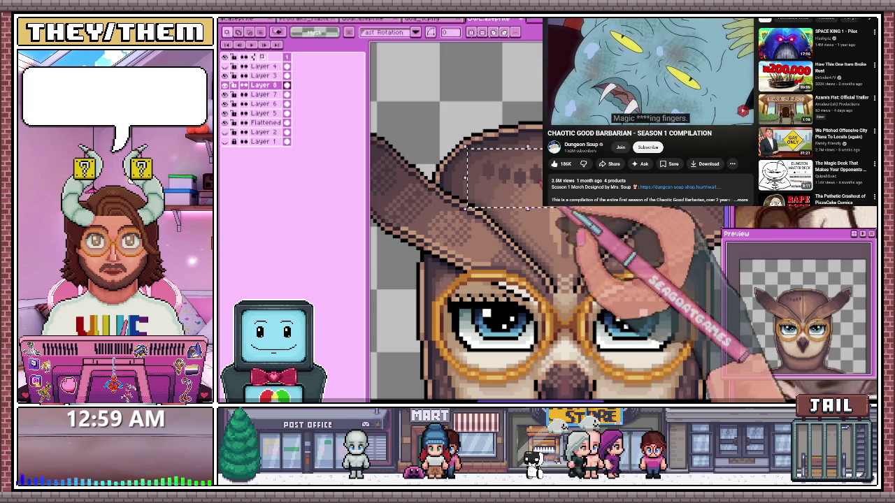
{"action": "scroll", "coordinate": [500, 181], "scroll_direction": "up", "scroll_amount": 1}
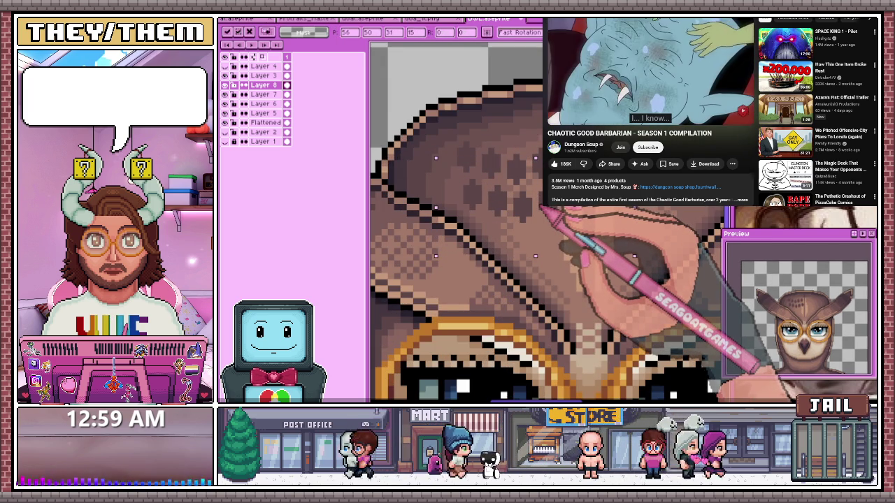
{"action": "left_click_drag", "start_coordinate": [411, 113], "coordinate": [513, 256]}
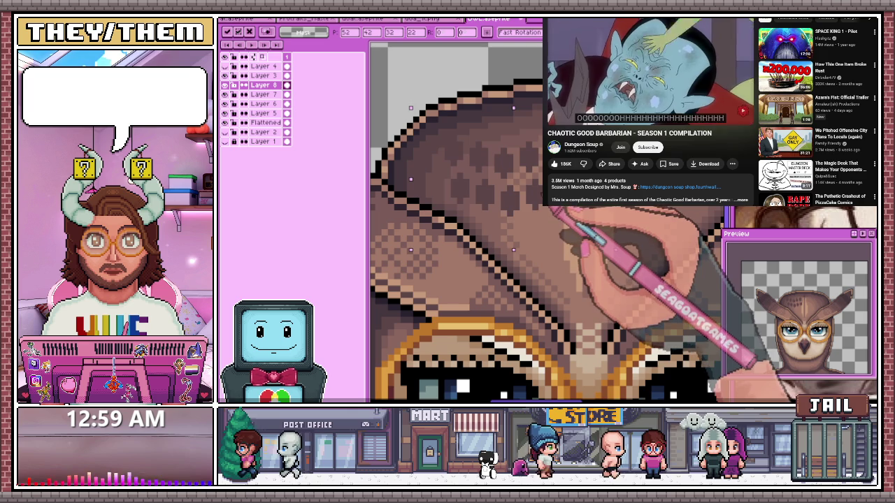
{"action": "key", "text": "Right"}
{"action": "key", "text": "Up"}
{"action": "scroll", "coordinate": [531, 224], "scroll_direction": "down", "scroll_amount": 3}
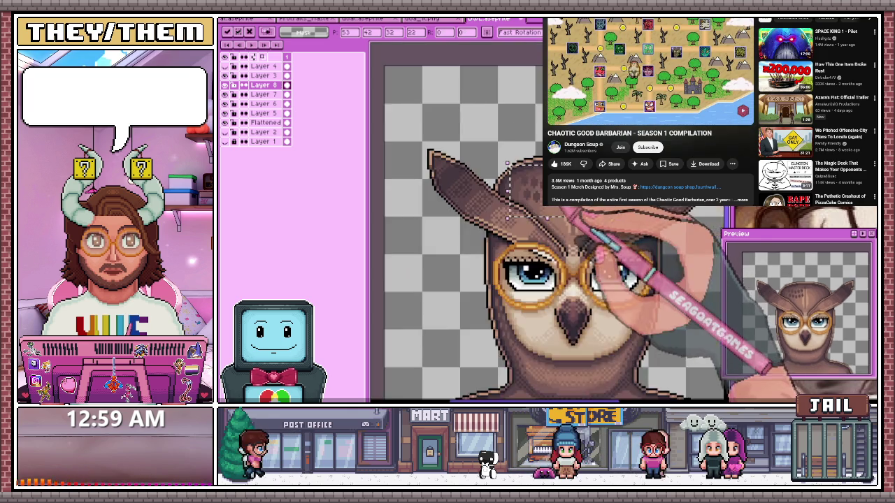
{"action": "scroll", "coordinate": [531, 223], "scroll_direction": "up", "scroll_amount": 2}
{"action": "key", "text": "Left"}
{"action": "key", "text": "Up"}
{"action": "key", "text": "Return"}
{"action": "left_click_drag", "start_coordinate": [492, 189], "coordinate": [527, 194]}
Shift another area of forehead spots down five pixels and zoom to check the result
{"action": "key", "text": "m"}
{"action": "left_click_drag", "start_coordinate": [511, 150], "coordinate": [657, 222]}
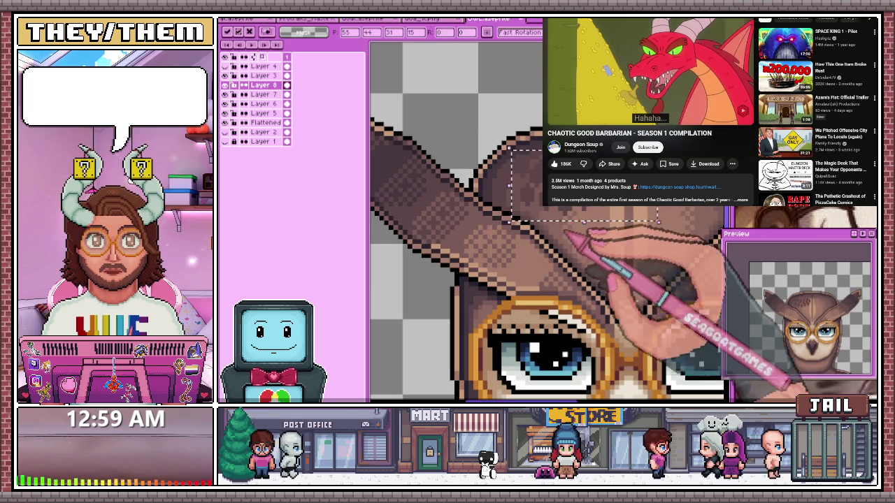
{"action": "key", "text": "Down"}
{"action": "key", "text": "Down"}
{"action": "key", "text": "Down"}
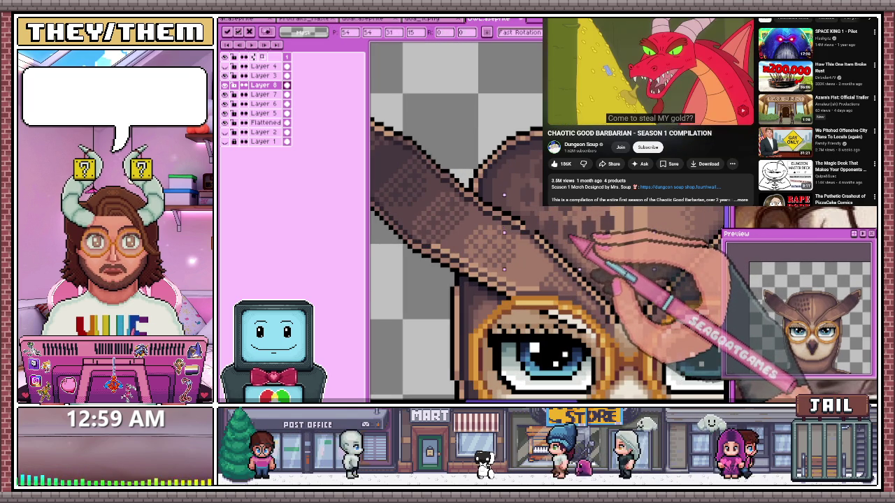
{"action": "key", "text": "minus"}
{"action": "key", "text": "minus"}
{"action": "key", "text": "minus"}
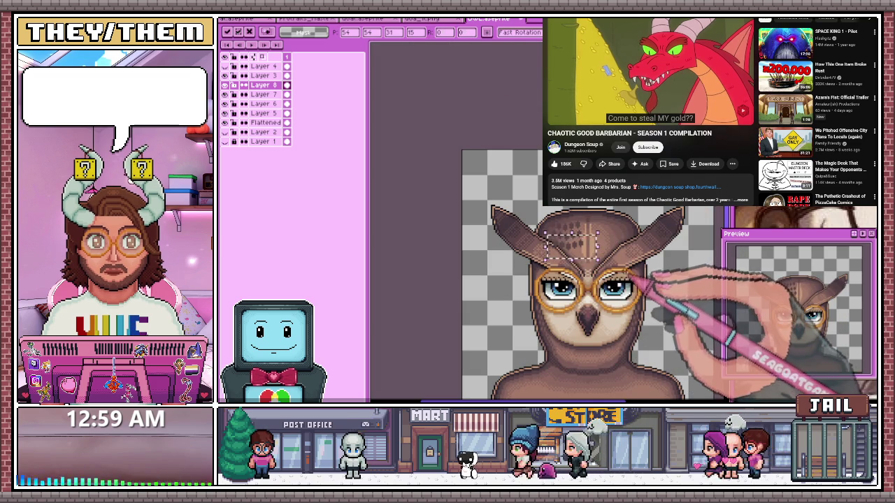
{"action": "key", "text": "plus"}
{"action": "key", "text": "Return"}
{"action": "key", "text": "plus"}
{"action": "key", "text": "plus"}
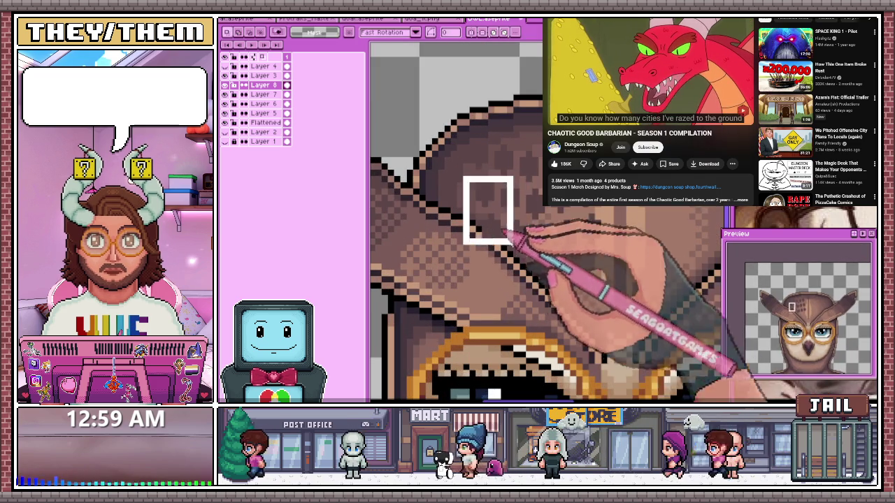
Draw a black stepped outline along the edge of the owl's brow feathers
{"action": "key", "text": "minus"}
{"action": "key", "text": "plus"}
{"action": "key", "text": "plus"}
{"action": "key", "text": "i"}
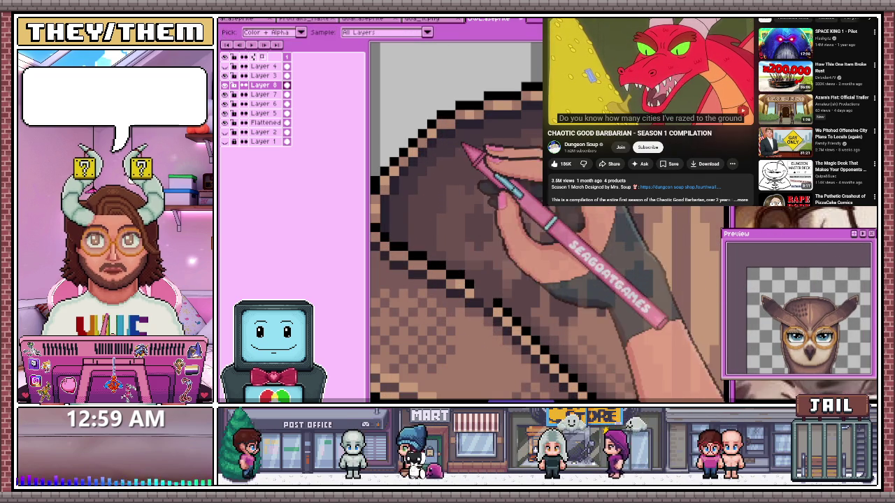
{"action": "key", "text": "w"}
{"action": "key", "text": "minus"}
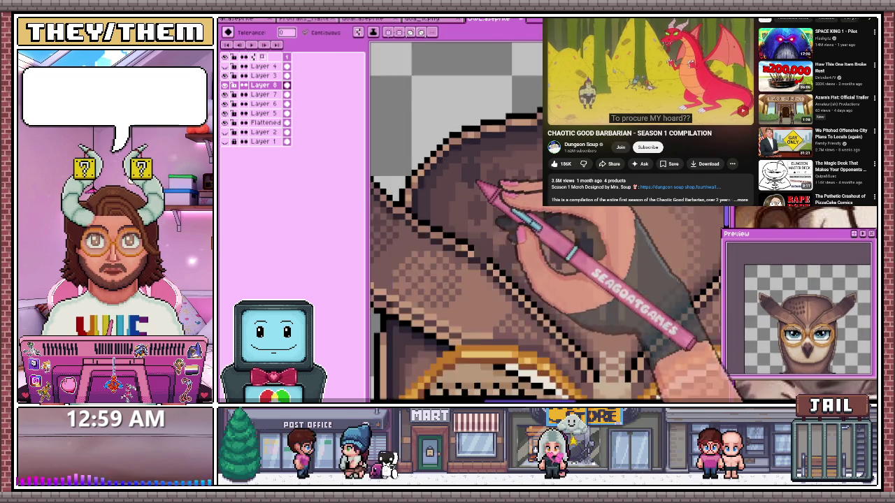
{"action": "key", "text": "minus"}
{"action": "key", "text": "plus"}
{"action": "key", "text": "plus"}
{"action": "key", "text": "minus"}
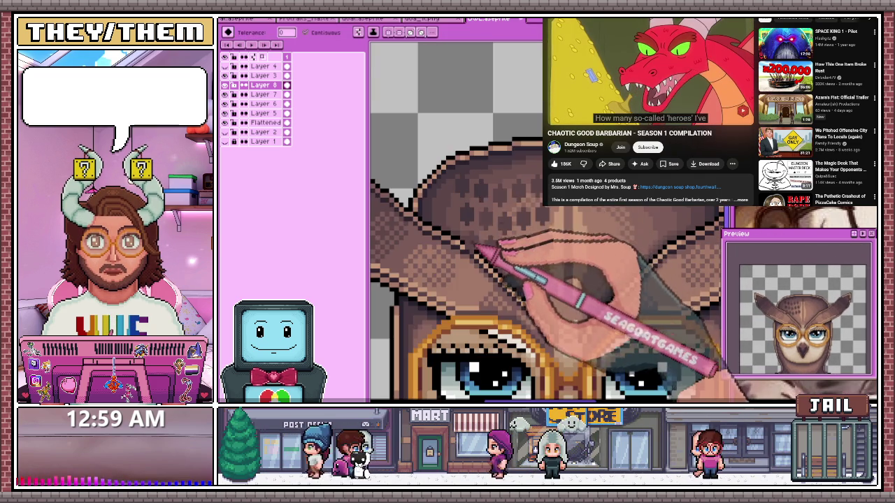
{"action": "key", "text": "minus"}
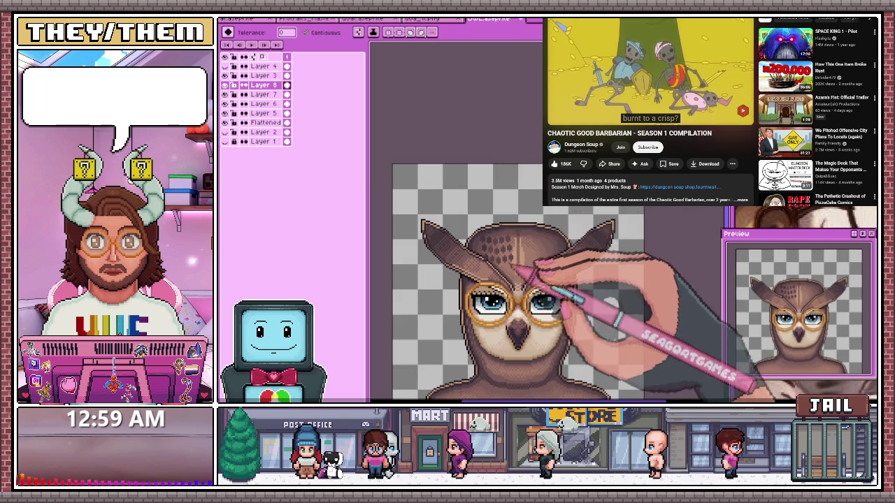
{"action": "key", "text": "plus"}
{"action": "key", "text": "plus"}
{"action": "key", "text": "minus"}
{"action": "key", "text": "plus"}
{"action": "key", "text": "plus"}
{"action": "key", "text": "b"}
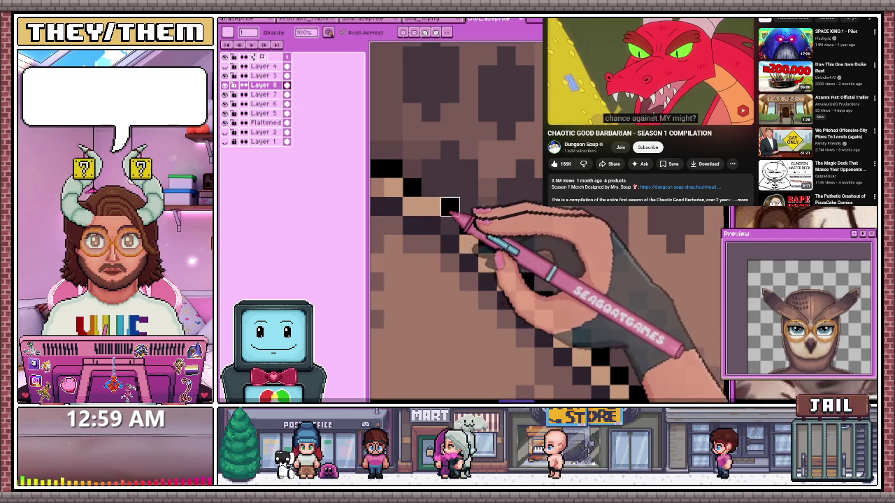
{"action": "left_click_drag", "start_coordinate": [450, 206], "coordinate": [524, 260]}
Erase stray pixels beside the new brow outline
{"action": "key", "text": "minus"}
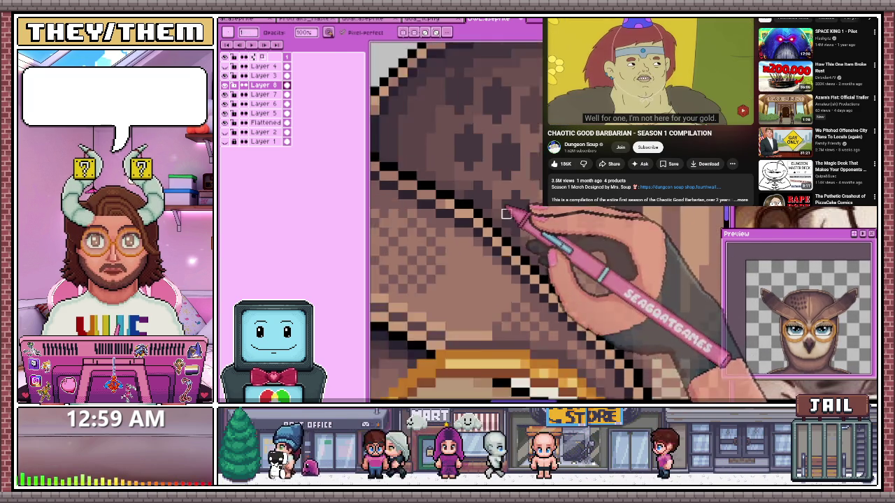
{"action": "key", "text": "minus"}
{"action": "key", "text": "minus"}
{"action": "key", "text": "plus"}
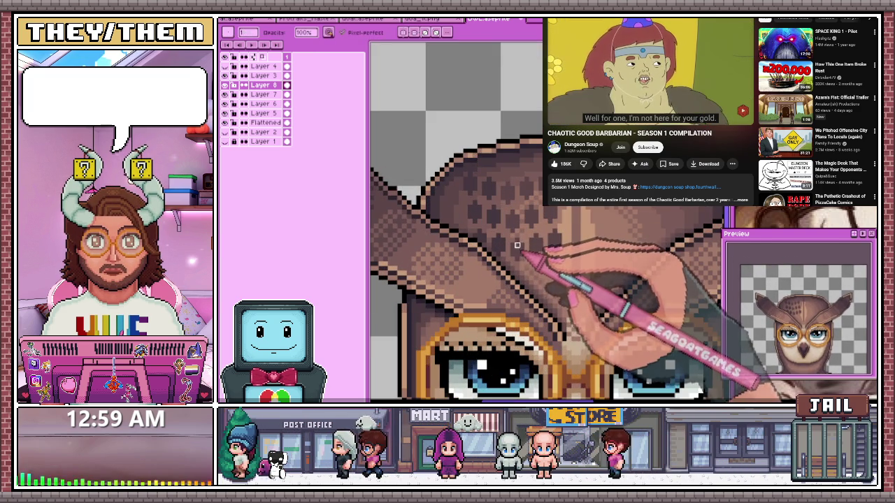
{"action": "key", "text": "plus"}
{"action": "key", "text": "e"}
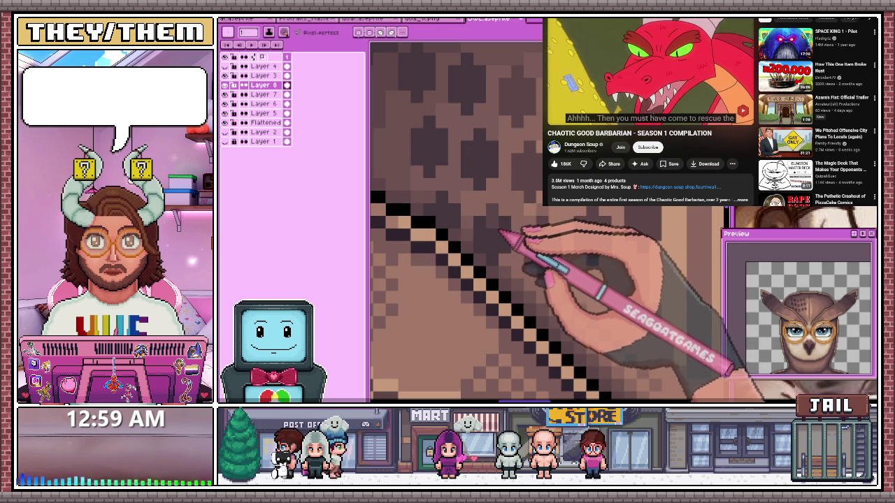
{"action": "key", "text": "minus"}
{"action": "key", "text": "minus"}
{"action": "key", "text": "minus"}
{"action": "key", "text": "minus"}
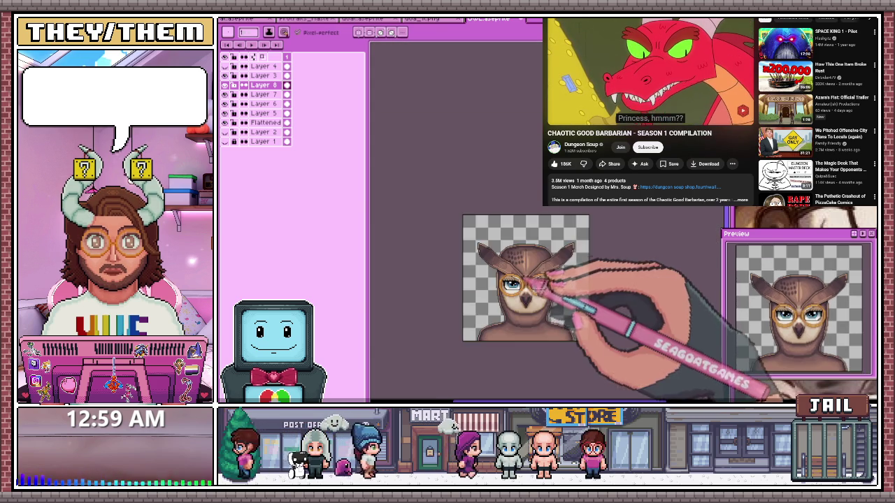
{"action": "key", "text": "plus"}
{"action": "key", "text": "plus"}
{"action": "key", "text": "plus"}
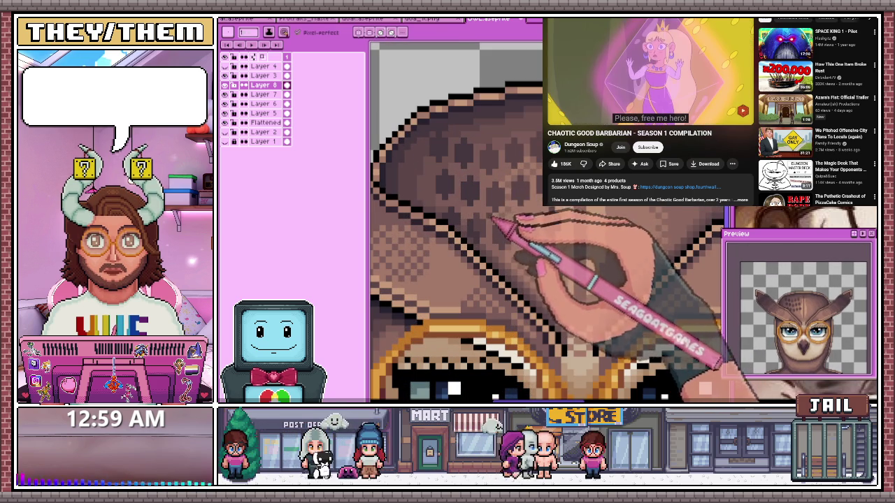
{"action": "key", "text": "plus"}
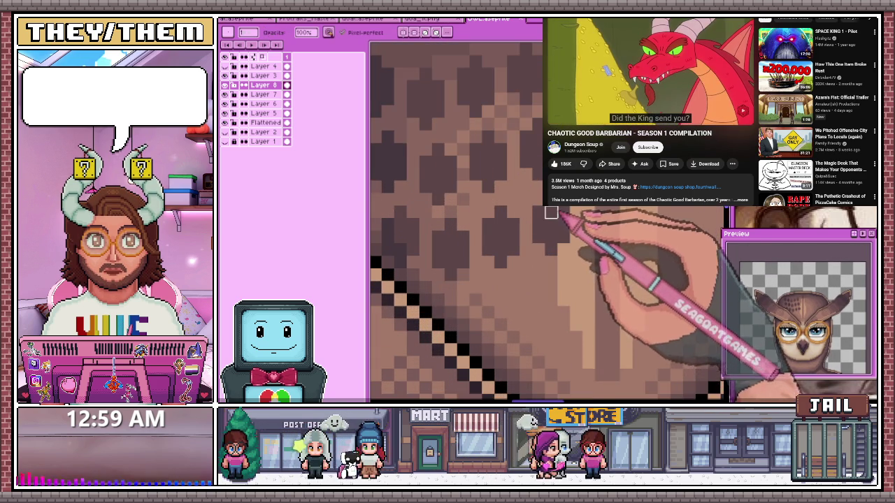
Pick colours with the eyedropper and add dark diamond feather spots toward the head outline
{"action": "key", "text": "minus"}
{"action": "key", "text": "plus"}
{"action": "key", "text": "alt"}
{"action": "key", "text": "minus"}
{"action": "key", "text": "plus"}
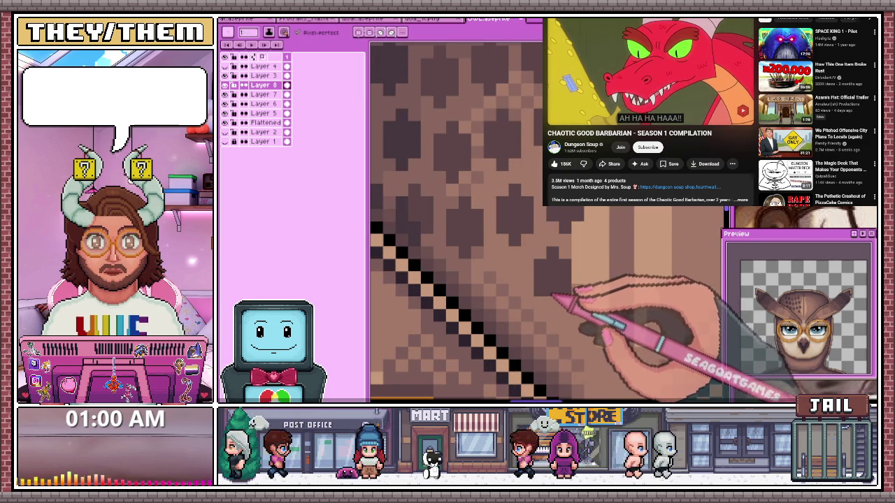
{"action": "scroll", "coordinate": [510, 231], "scroll_direction": "down", "scroll_amount": 2}
{"action": "scroll", "coordinate": [490, 210], "scroll_direction": "up", "scroll_amount": 1}
{"action": "scroll", "coordinate": [489, 209], "scroll_direction": "up", "scroll_amount": 1}
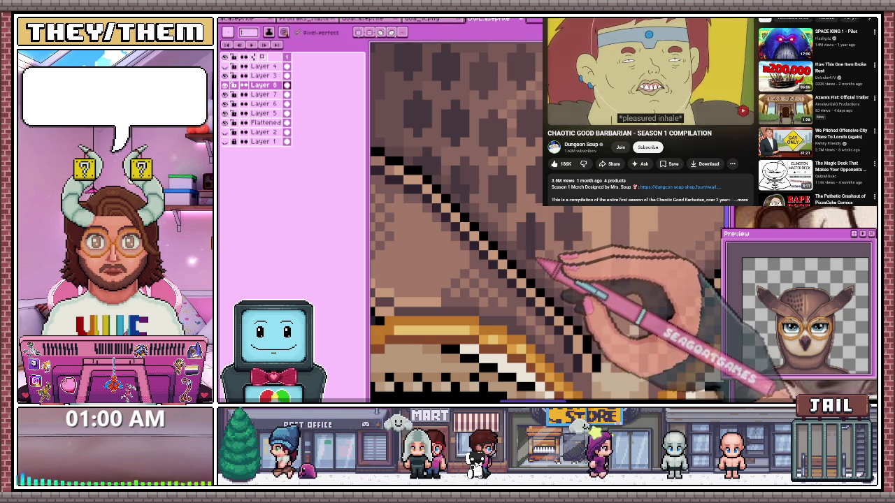
{"action": "scroll", "coordinate": [546, 235], "scroll_direction": "down", "scroll_amount": 2}
{"action": "scroll", "coordinate": [545, 238], "scroll_direction": "down", "scroll_amount": 1}
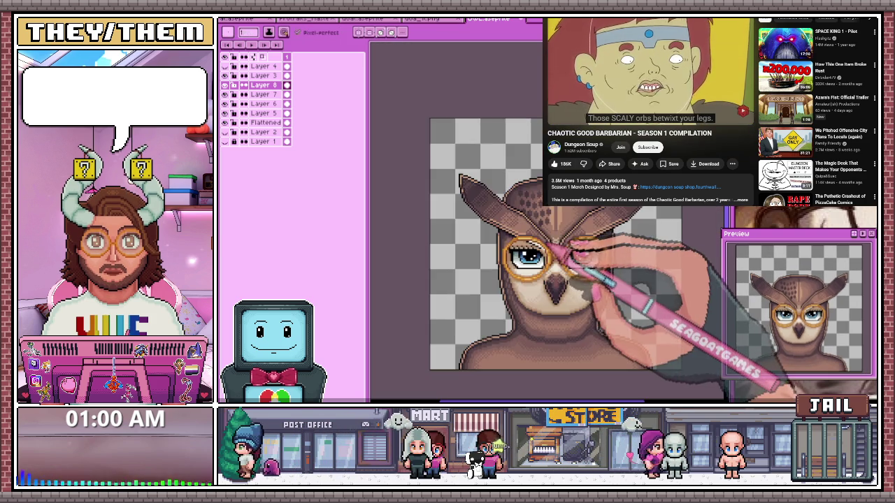
{"action": "scroll", "coordinate": [549, 245], "scroll_direction": "down", "scroll_amount": 1}
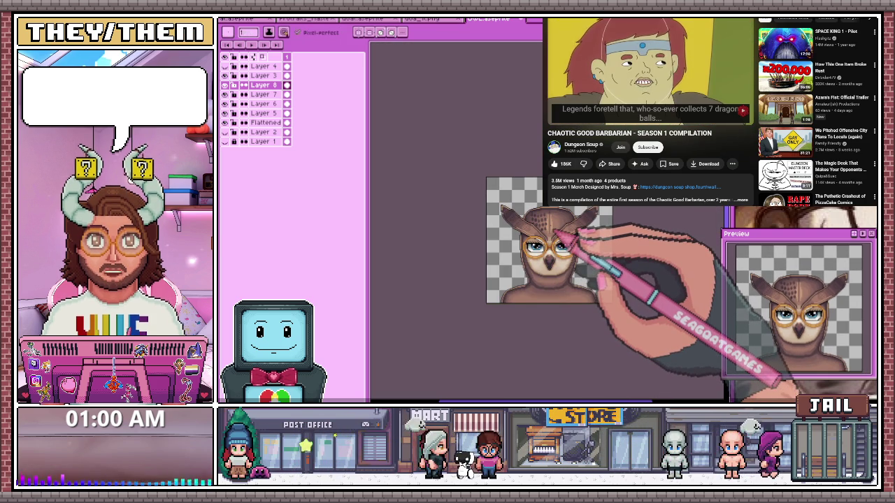
{"action": "key", "text": "m"}
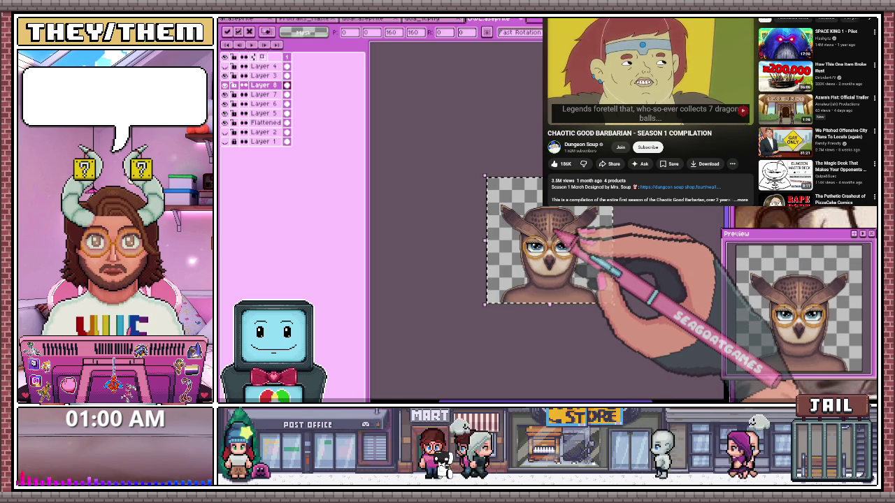
{"action": "scroll", "coordinate": [560, 228], "scroll_direction": "up", "scroll_amount": 3}
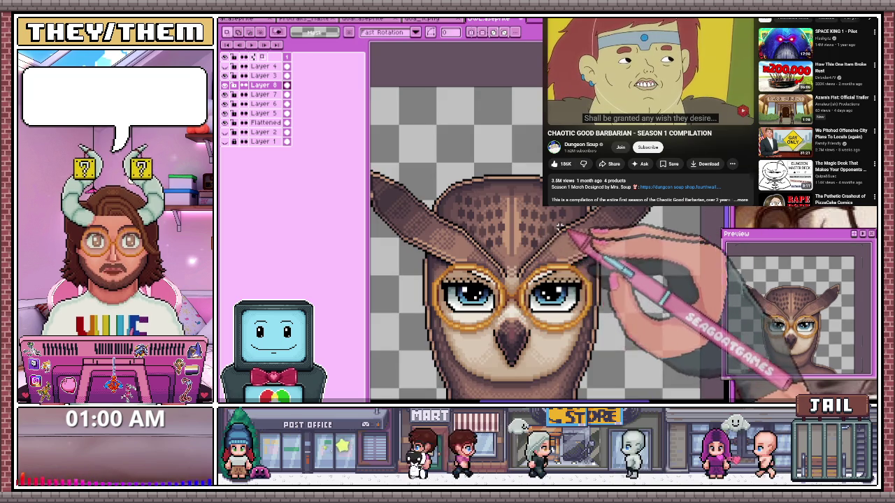
{"action": "scroll", "coordinate": [538, 231], "scroll_direction": "up", "scroll_amount": 2}
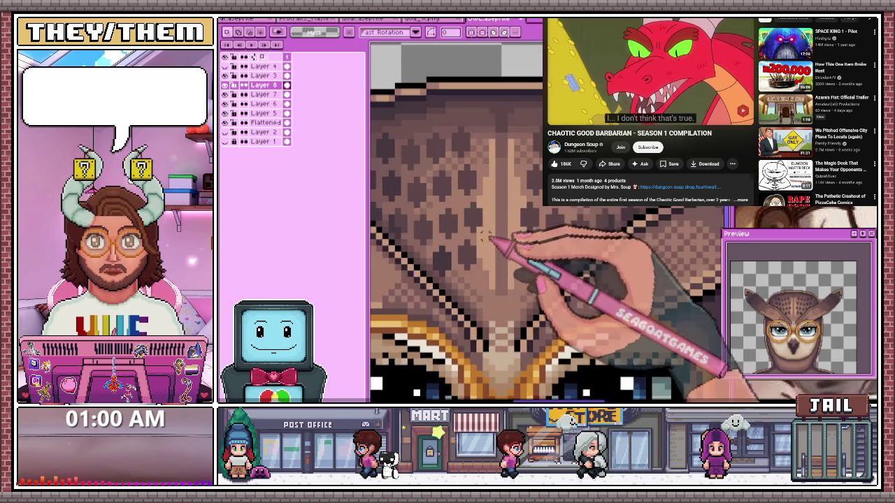
{"action": "scroll", "coordinate": [485, 232], "scroll_direction": "up", "scroll_amount": 1}
{"action": "scroll", "coordinate": [479, 227], "scroll_direction": "down", "scroll_amount": 1}
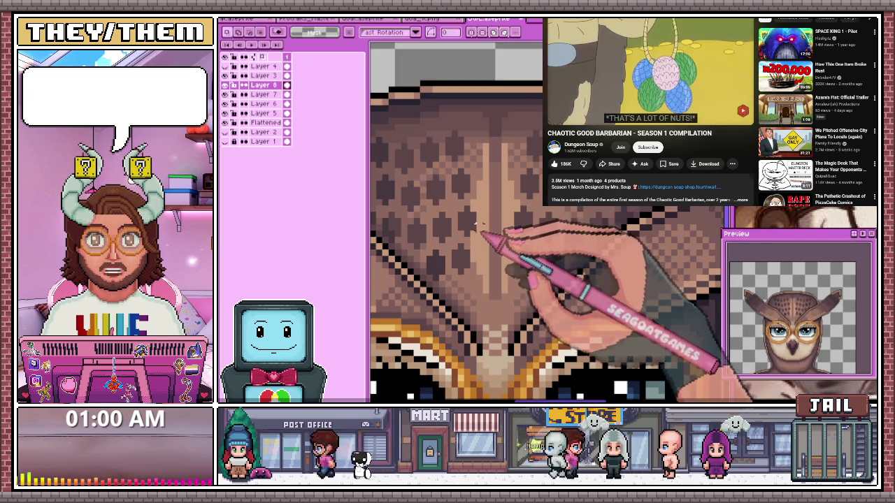
{"action": "scroll", "coordinate": [476, 224], "scroll_direction": "up", "scroll_amount": 1}
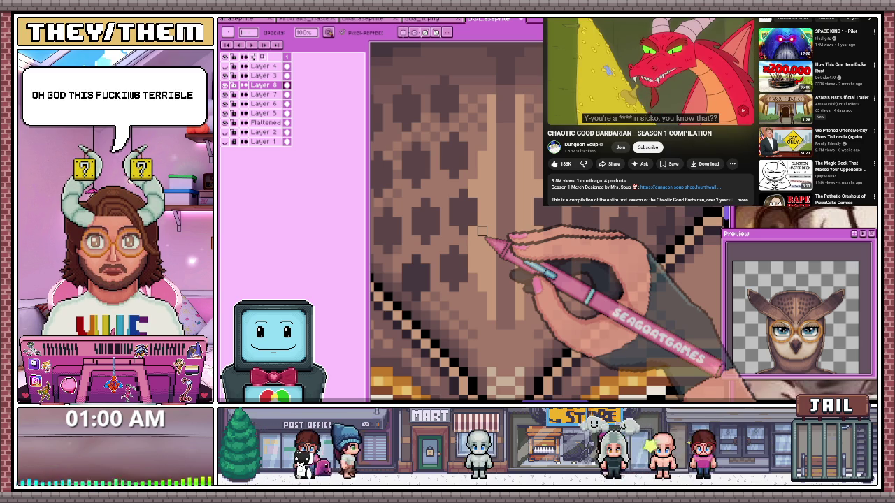
{"action": "key", "text": "m"}
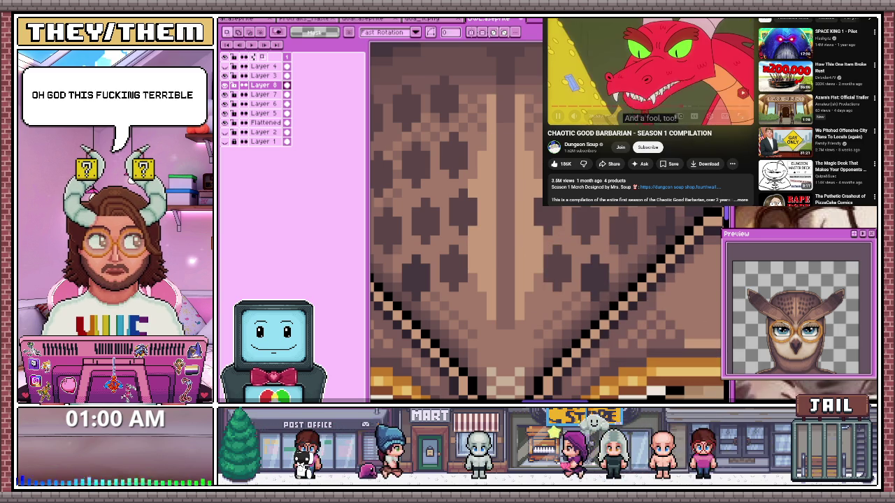
{"action": "left_click", "coordinate": [740, 116]}
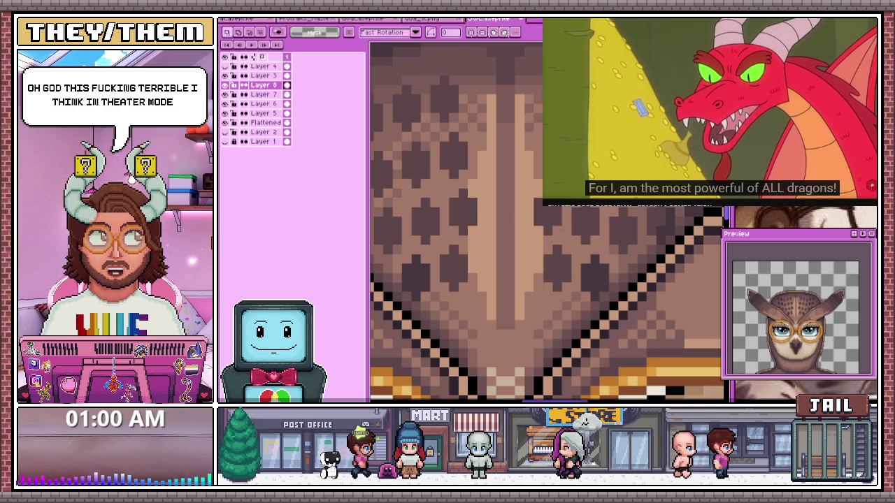
{"action": "scroll", "coordinate": [507, 110], "scroll_direction": "down", "scroll_amount": 2}
{"action": "scroll", "coordinate": [507, 111], "scroll_direction": "down", "scroll_amount": 1}
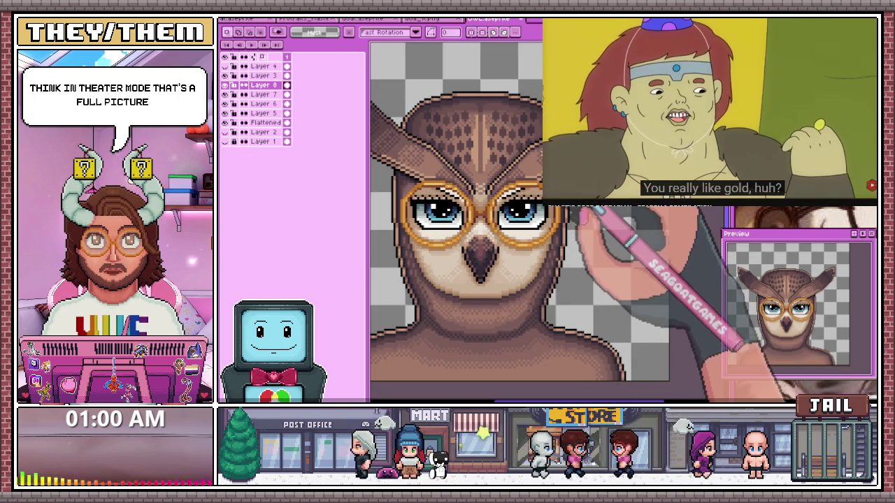
{"action": "key", "text": "minus"}
{"action": "key", "text": "minus"}
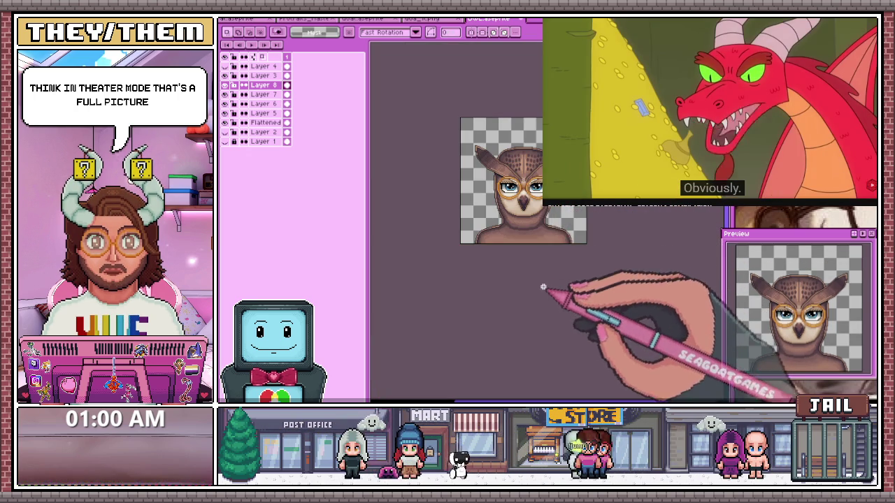
{"action": "key", "text": "b"}
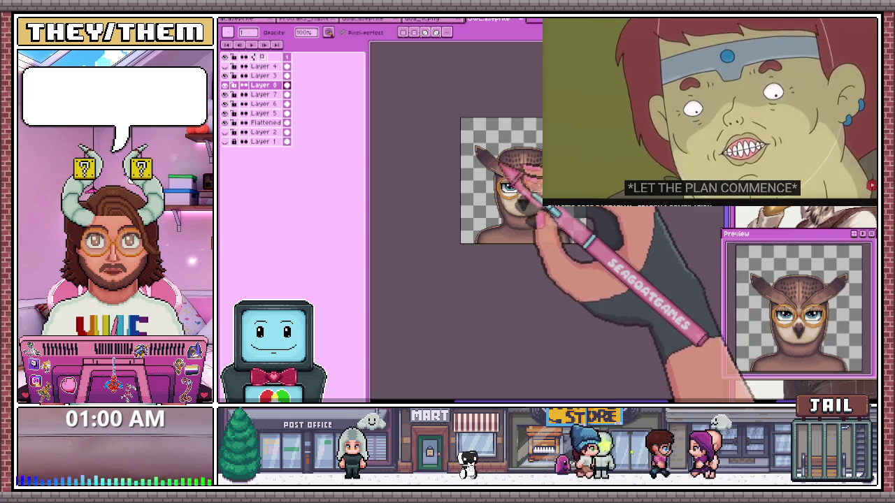
Add checkered dither shading along the owl's jawline and lower cheeks
{"action": "scroll", "coordinate": [530, 198], "scroll_direction": "up", "scroll_amount": 1}
{"action": "scroll", "coordinate": [530, 198], "scroll_direction": "up", "scroll_amount": 1}
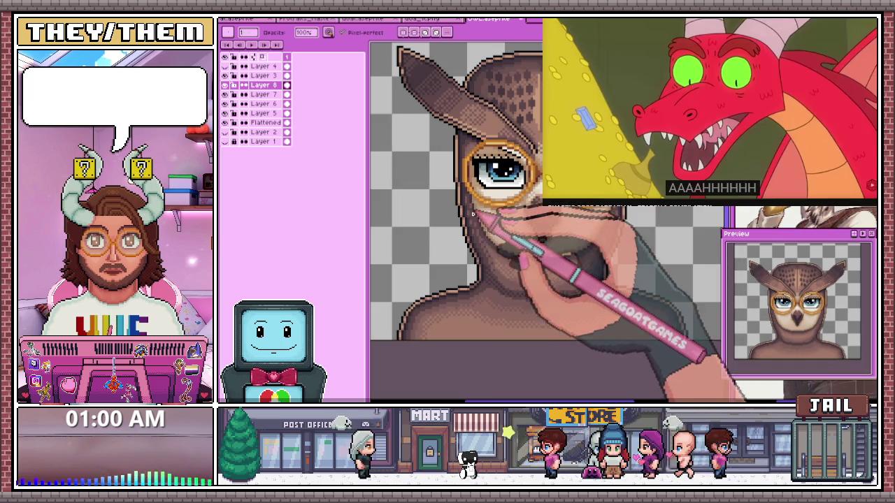
{"action": "scroll", "coordinate": [482, 210], "scroll_direction": "up", "scroll_amount": 1}
{"action": "scroll", "coordinate": [475, 209], "scroll_direction": "up", "scroll_amount": 1}
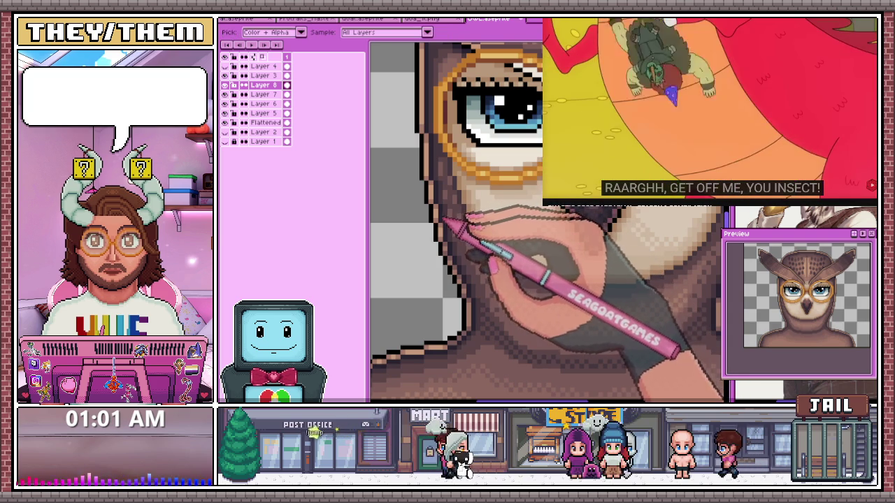
{"action": "key", "text": "b"}
{"action": "scroll", "coordinate": [466, 208], "scroll_direction": "up", "scroll_amount": 2}
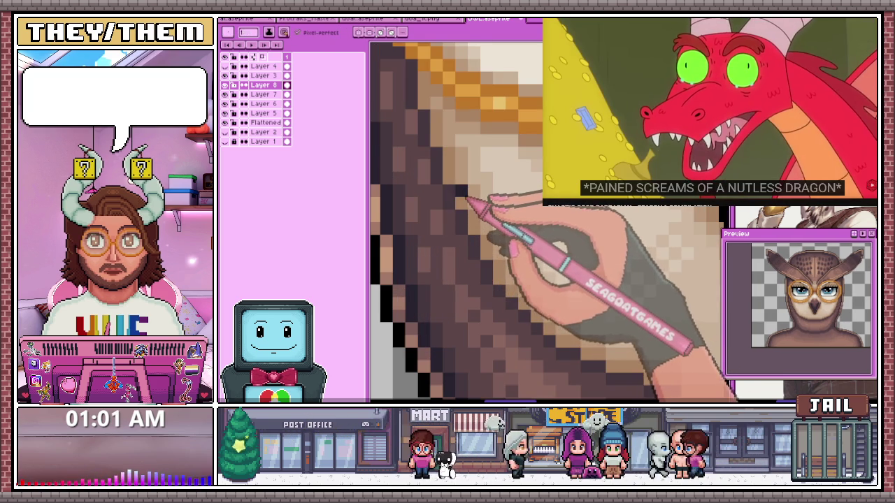
{"action": "scroll", "coordinate": [461, 183], "scroll_direction": "down", "scroll_amount": 1}
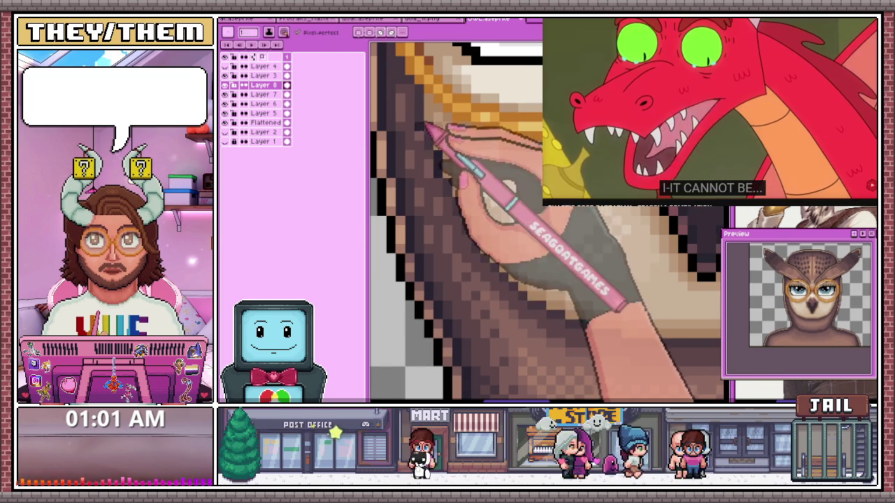
{"action": "scroll", "coordinate": [425, 126], "scroll_direction": "down", "scroll_amount": 3}
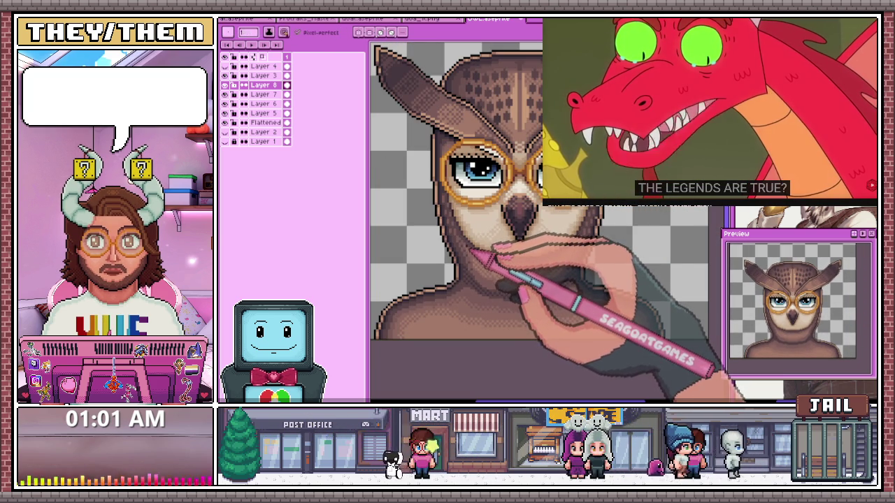
{"action": "scroll", "coordinate": [473, 253], "scroll_direction": "up", "scroll_amount": 3}
{"action": "scroll", "coordinate": [460, 231], "scroll_direction": "up", "scroll_amount": 1}
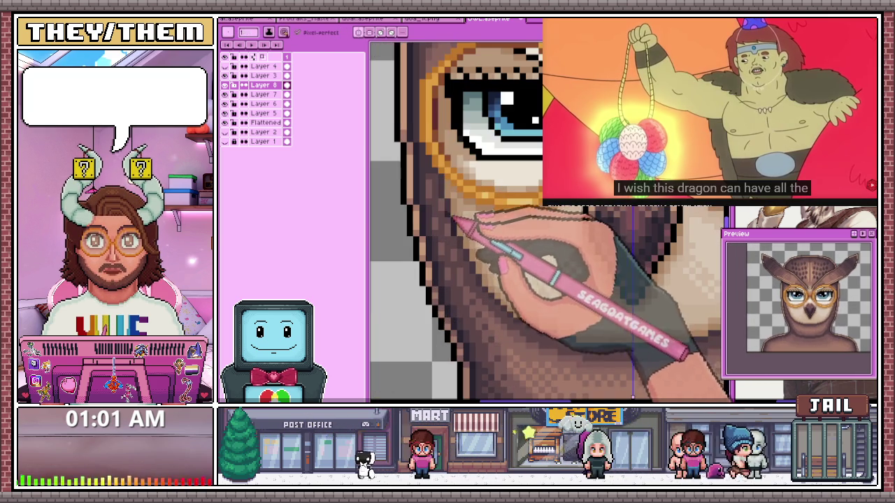
{"action": "scroll", "coordinate": [456, 221], "scroll_direction": "up", "scroll_amount": 2}
{"action": "scroll", "coordinate": [426, 133], "scroll_direction": "down", "scroll_amount": 1}
{"action": "scroll", "coordinate": [416, 111], "scroll_direction": "up", "scroll_amount": 1}
{"action": "scroll", "coordinate": [410, 90], "scroll_direction": "down", "scroll_amount": 2}
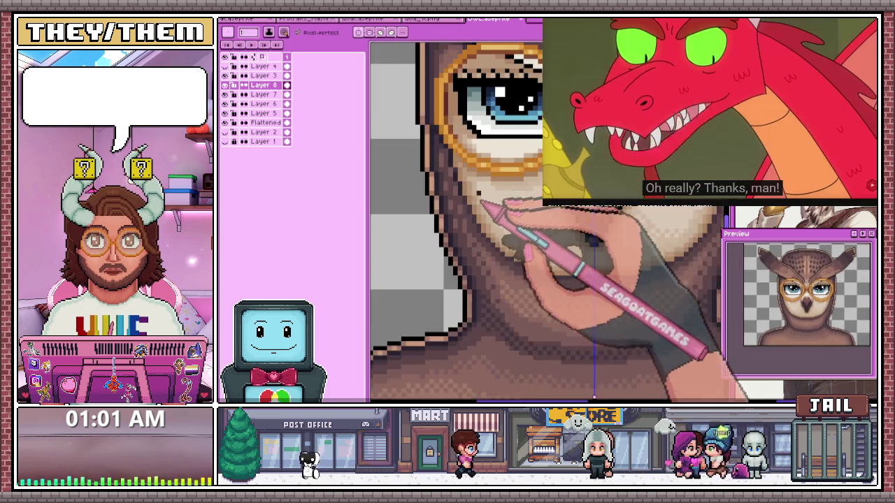
{"action": "scroll", "coordinate": [468, 196], "scroll_direction": "down", "scroll_amount": 1}
{"action": "scroll", "coordinate": [480, 209], "scroll_direction": "down", "scroll_amount": 1}
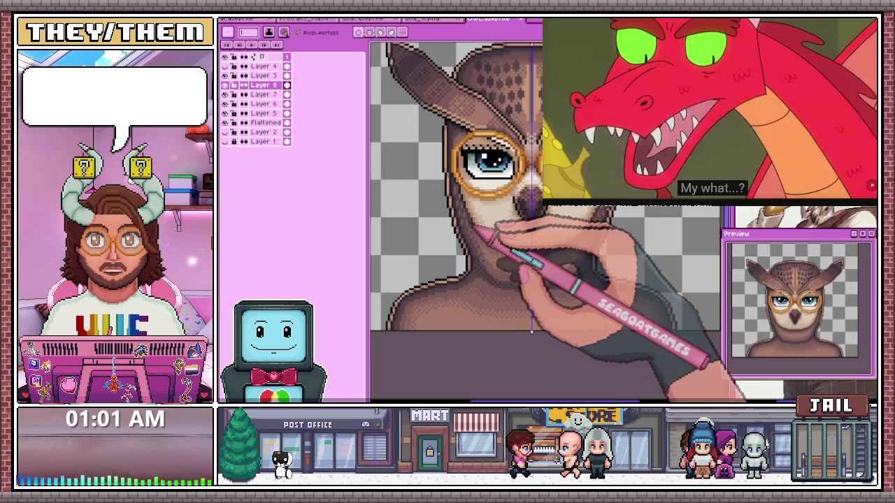
{"action": "scroll", "coordinate": [486, 220], "scroll_direction": "up", "scroll_amount": 2}
{"action": "scroll", "coordinate": [480, 222], "scroll_direction": "up", "scroll_amount": 1}
{"action": "scroll", "coordinate": [482, 223], "scroll_direction": "up", "scroll_amount": 1}
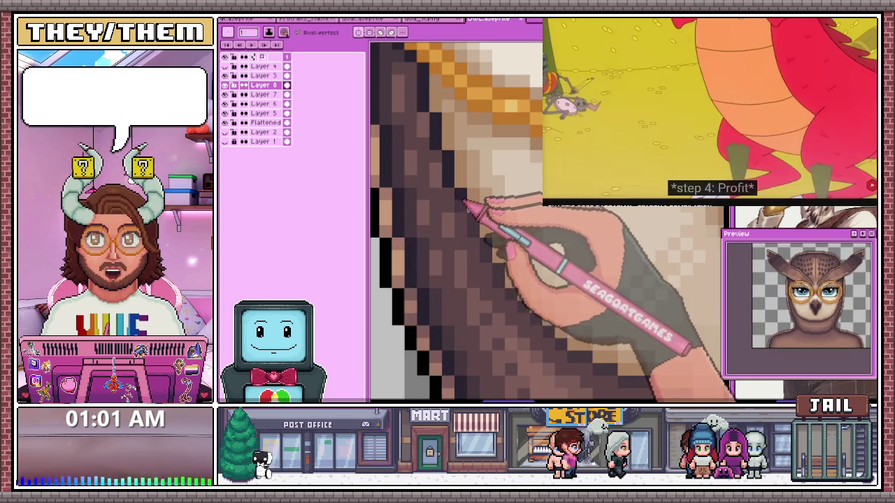
Extend the dithered brown shading down the neck toward the outline
{"action": "scroll", "coordinate": [489, 225], "scroll_direction": "down", "scroll_amount": 3}
{"action": "scroll", "coordinate": [489, 227], "scroll_direction": "down", "scroll_amount": 3}
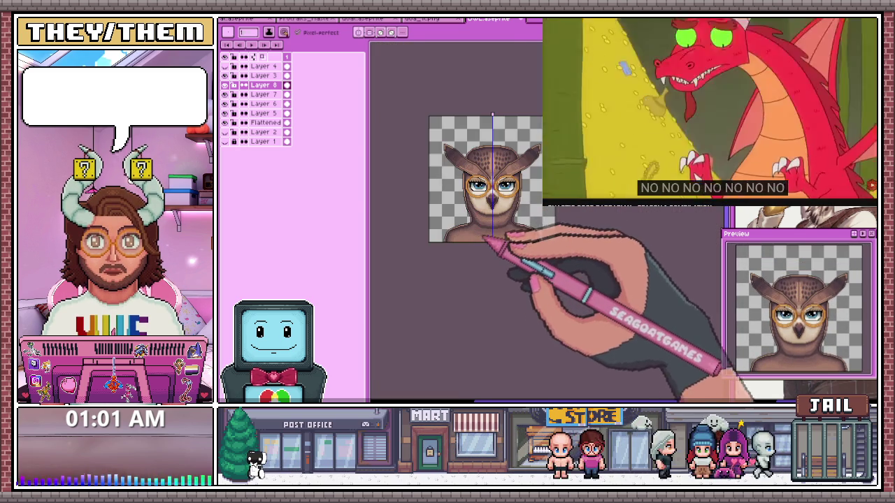
{"action": "scroll", "coordinate": [461, 161], "scroll_direction": "up", "scroll_amount": 3}
{"action": "scroll", "coordinate": [462, 161], "scroll_direction": "down", "scroll_amount": 2}
{"action": "scroll", "coordinate": [464, 195], "scroll_direction": "up", "scroll_amount": 2}
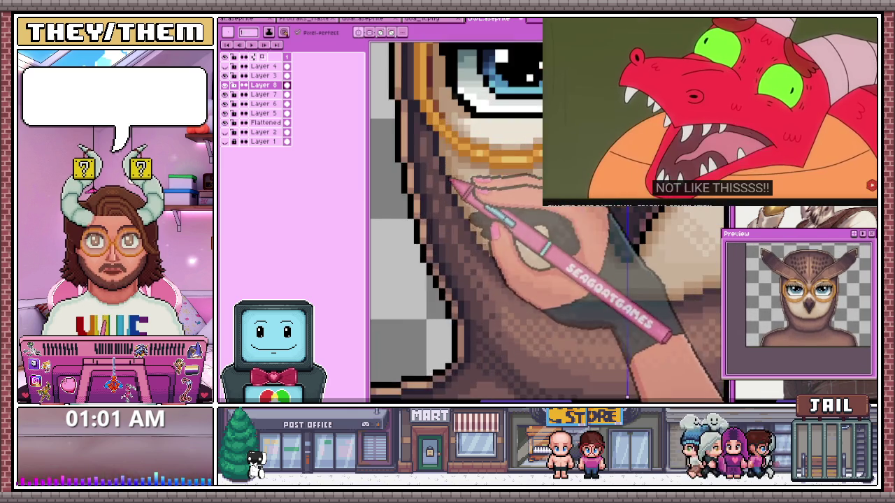
{"action": "scroll", "coordinate": [468, 216], "scroll_direction": "up", "scroll_amount": 1}
{"action": "scroll", "coordinate": [481, 246], "scroll_direction": "down", "scroll_amount": 3}
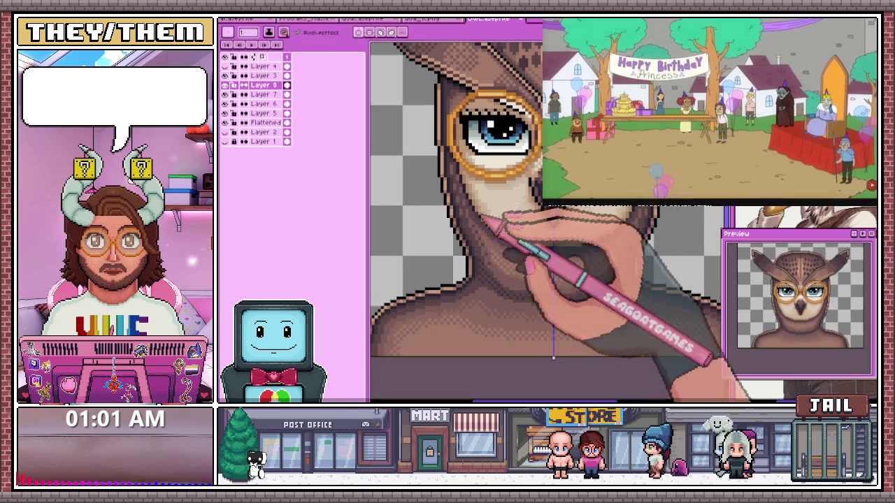
{"action": "scroll", "coordinate": [498, 245], "scroll_direction": "up", "scroll_amount": 1}
{"action": "scroll", "coordinate": [486, 220], "scroll_direction": "up", "scroll_amount": 2}
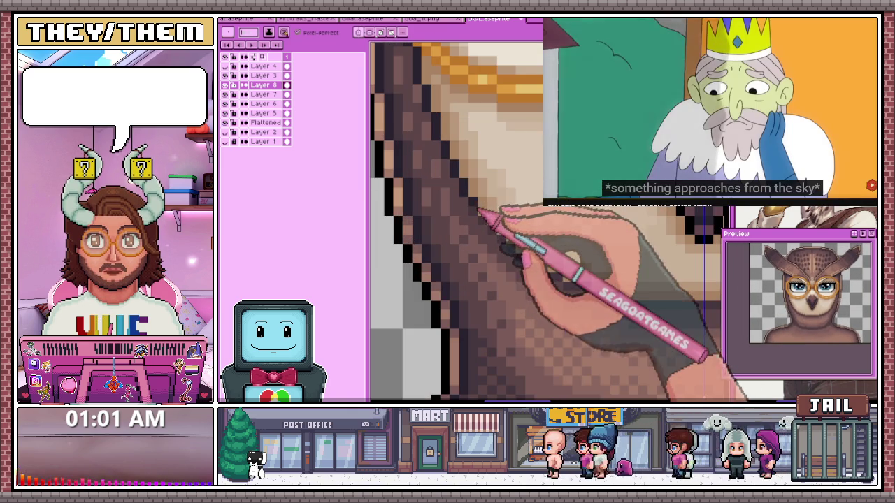
{"action": "scroll", "coordinate": [493, 231], "scroll_direction": "down", "scroll_amount": 3}
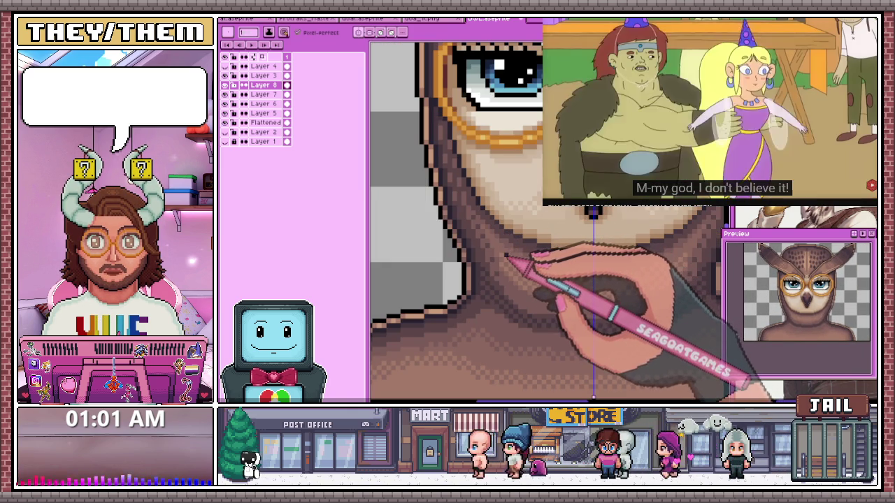
{"action": "scroll", "coordinate": [514, 260], "scroll_direction": "up", "scroll_amount": 2}
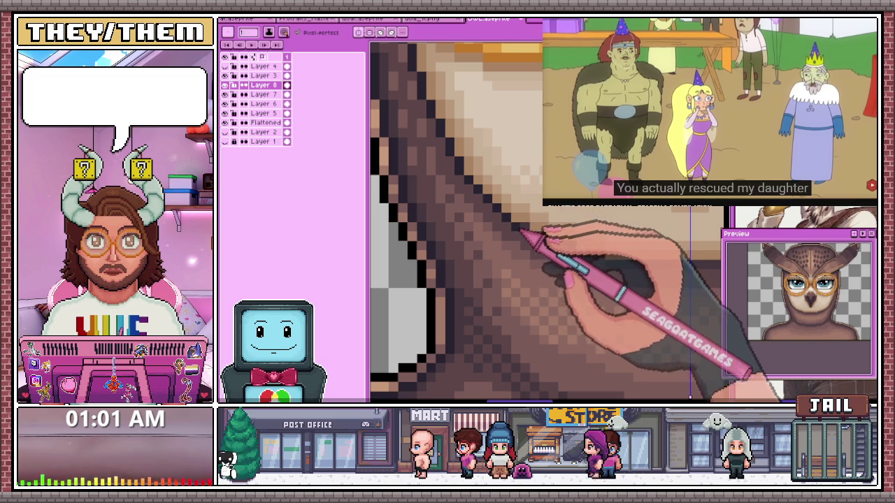
{"action": "scroll", "coordinate": [518, 223], "scroll_direction": "down", "scroll_amount": 2}
{"action": "scroll", "coordinate": [522, 227], "scroll_direction": "up", "scroll_amount": 2}
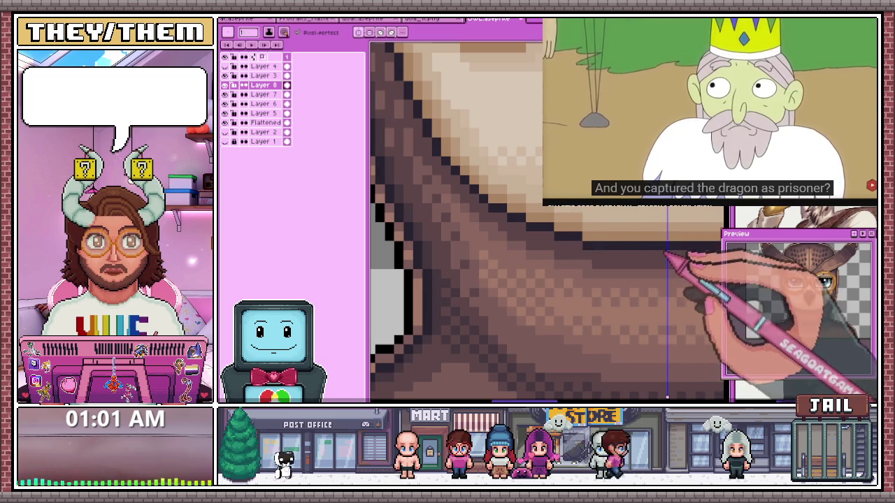
{"action": "scroll", "coordinate": [595, 253], "scroll_direction": "down", "scroll_amount": 2}
{"action": "scroll", "coordinate": [608, 294], "scroll_direction": "down", "scroll_amount": 1}
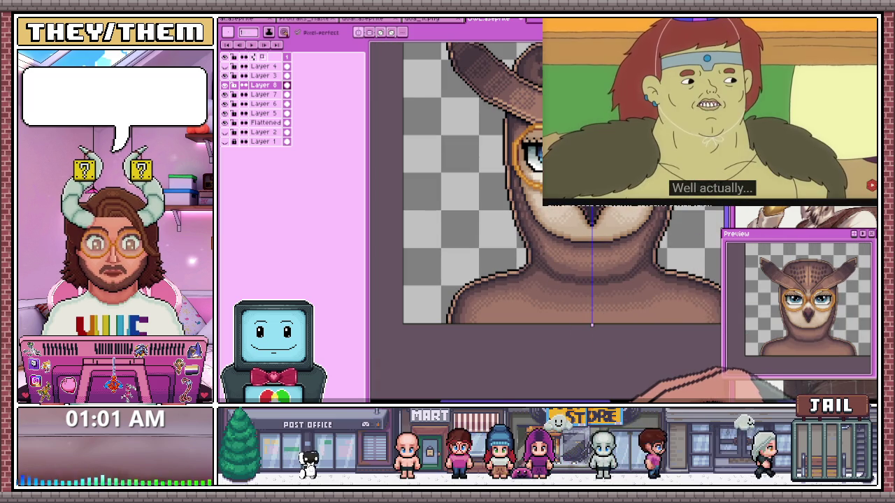
{"action": "scroll", "coordinate": [447, 224], "scroll_direction": "down", "scroll_amount": 2}
{"action": "scroll", "coordinate": [448, 230], "scroll_direction": "up", "scroll_amount": 1}
{"action": "scroll", "coordinate": [442, 230], "scroll_direction": "up", "scroll_amount": 2}
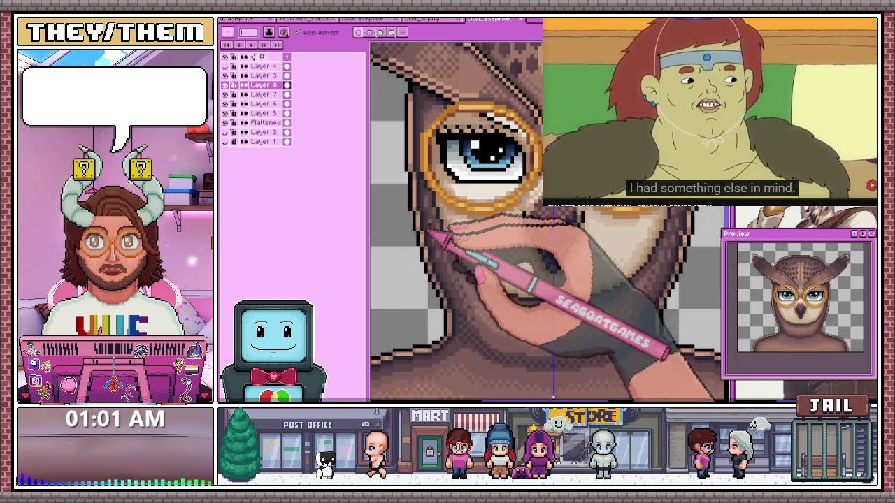
{"action": "scroll", "coordinate": [444, 228], "scroll_direction": "up", "scroll_amount": 1}
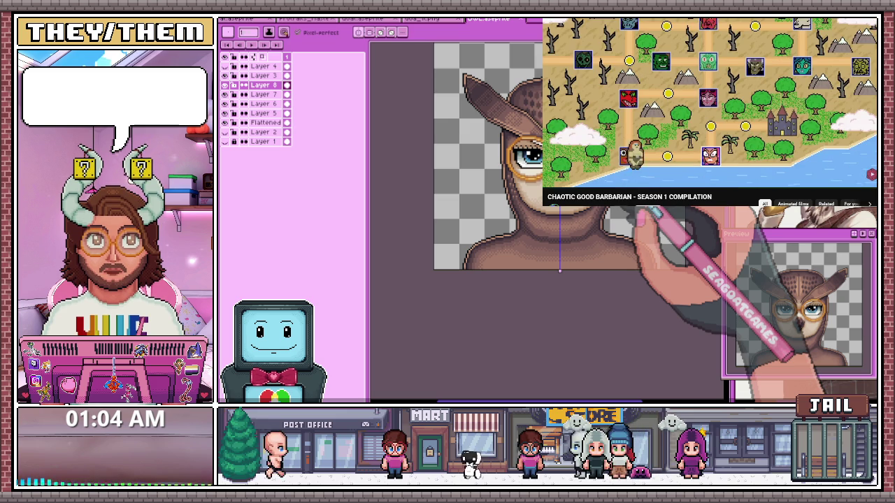
Pause the YouTube cartoon and open Twitch's browse page in a new tab
{"action": "key", "text": "space"}
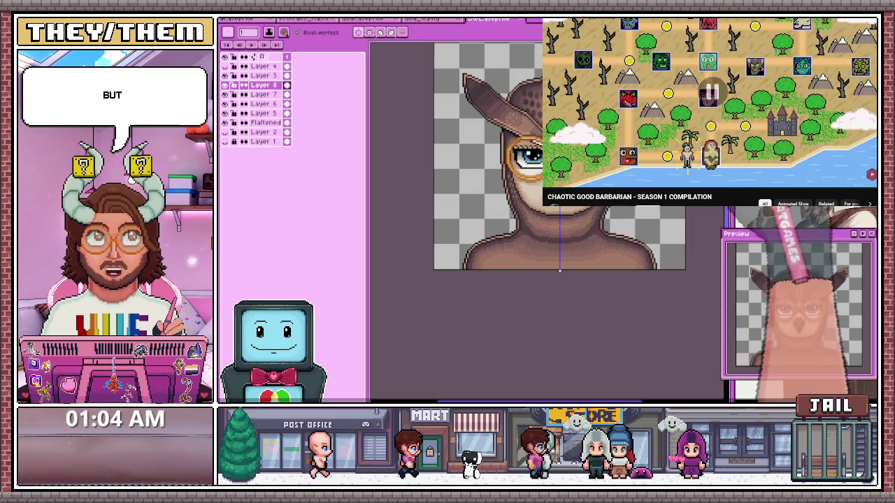
{"action": "key", "text": "ctrl+t"}
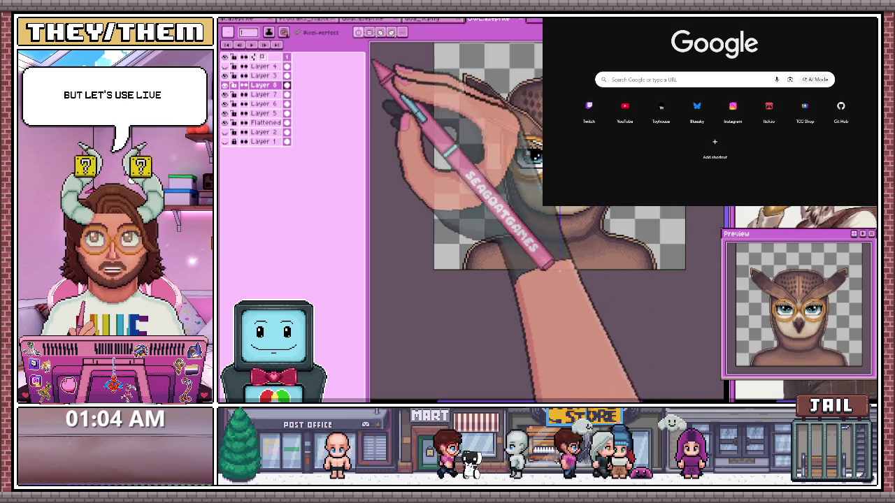
{"action": "left_click", "coordinate": [749, 82]}
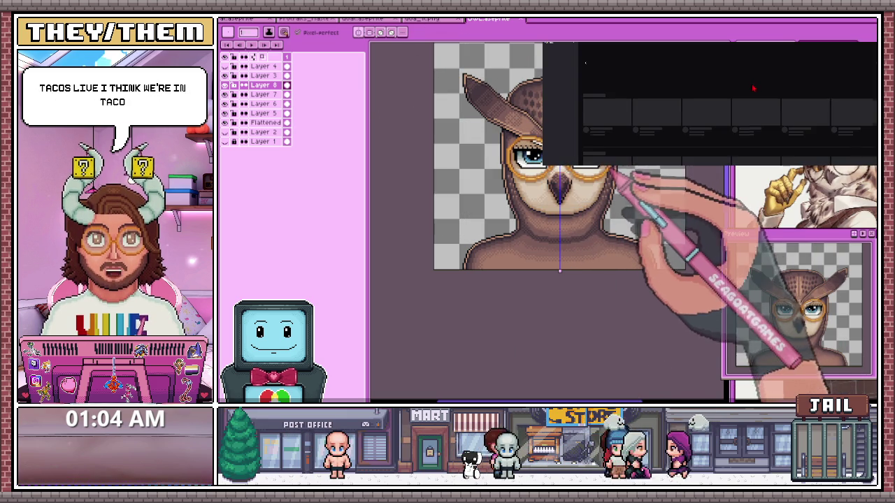